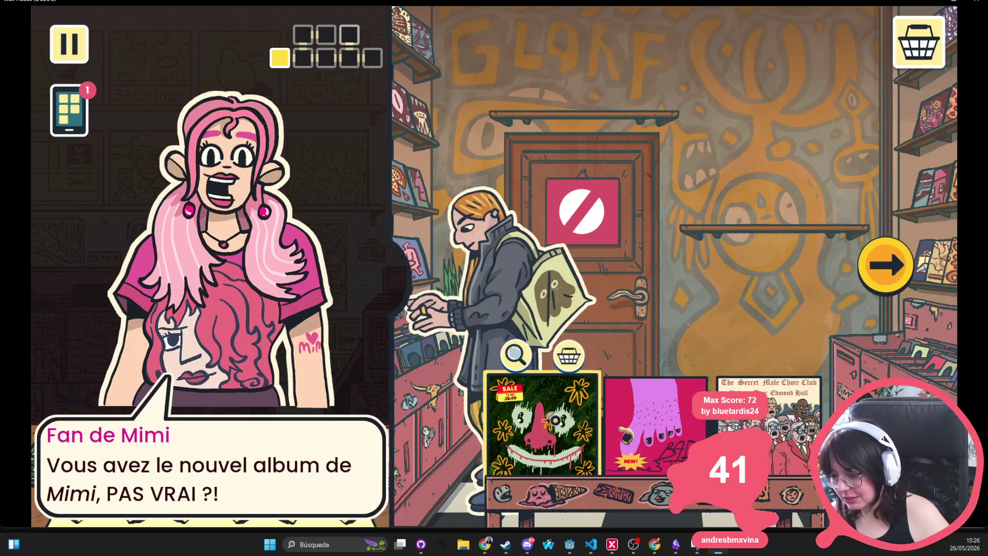
Browse the Let's Fuzz and Bad Toes albums, then return to the shop floor
left_click(570, 407)
left_click(489, 45)
left_click(658, 452)
left_click(491, 78)
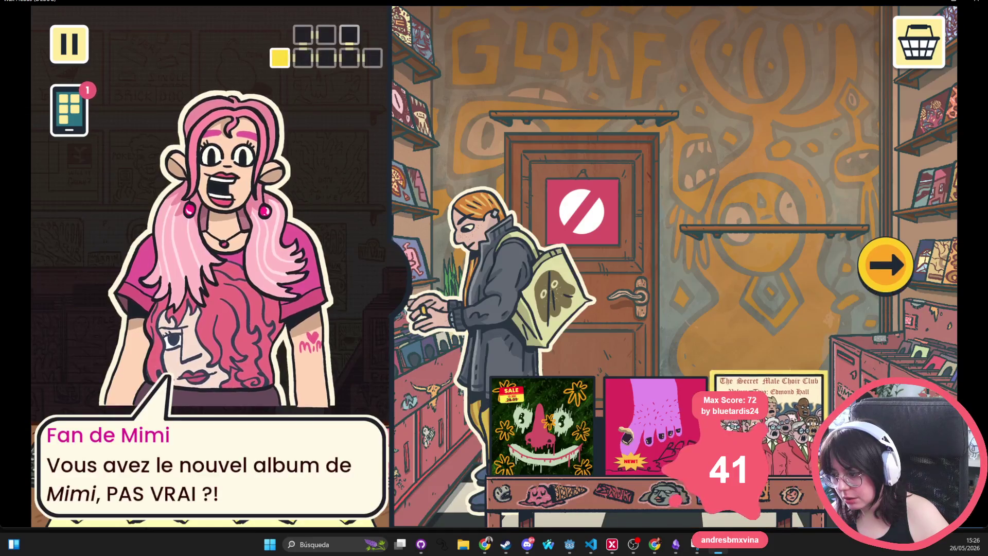
Open The Secret Male Choir Club's Edmond Hall album and read through its description pages
left_click(741, 360)
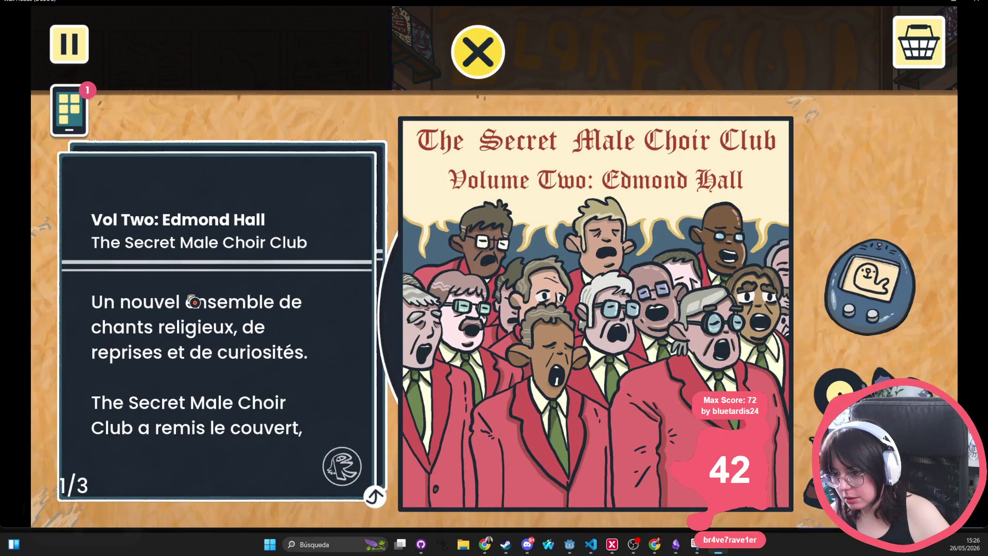
left_click(193, 301)
left_click(194, 301)
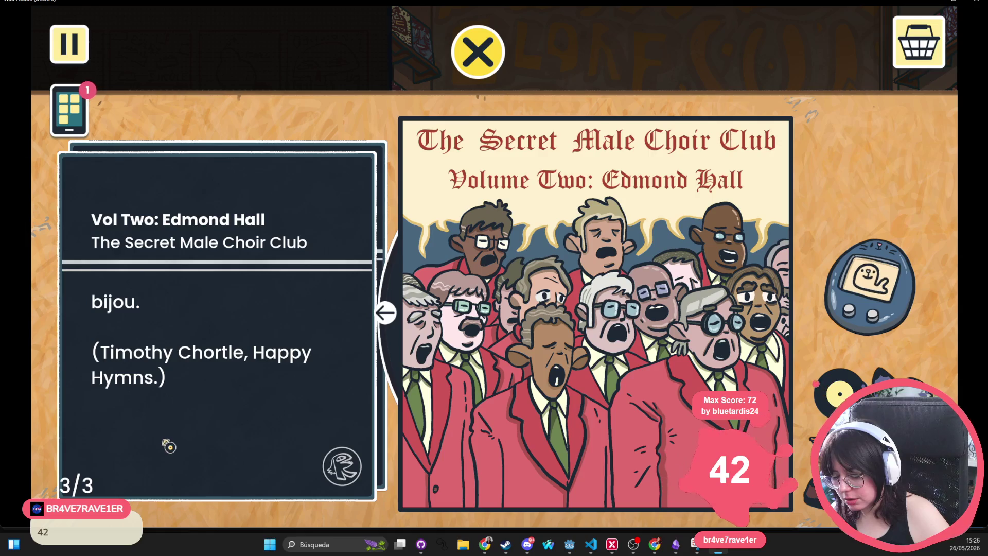
left_click(170, 446)
left_click(194, 412)
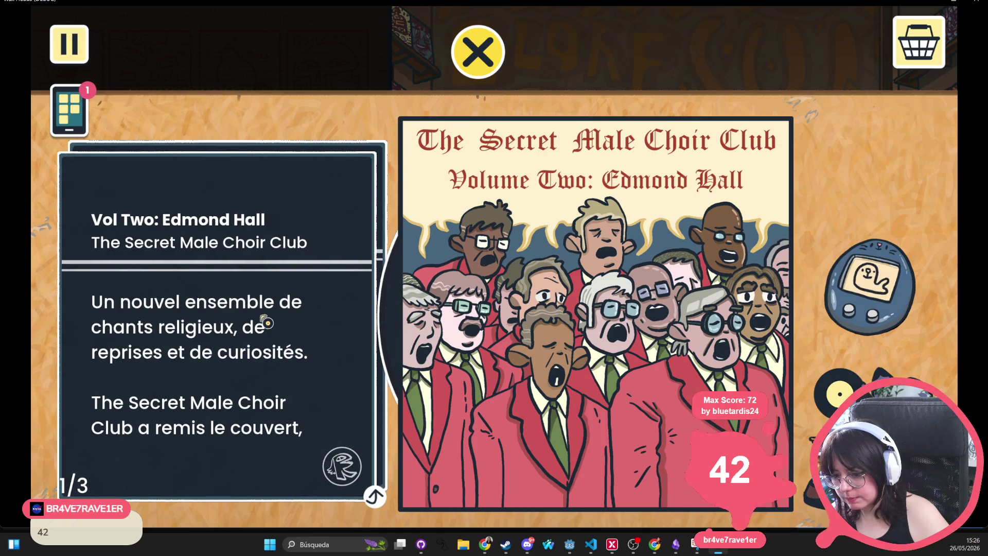
left_click(266, 322)
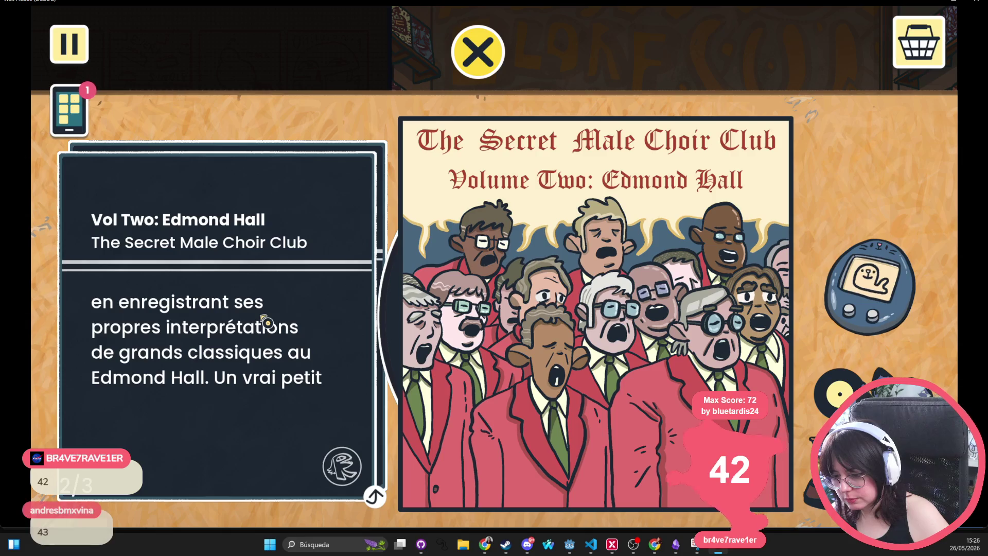
left_click(267, 322)
left_click(265, 322)
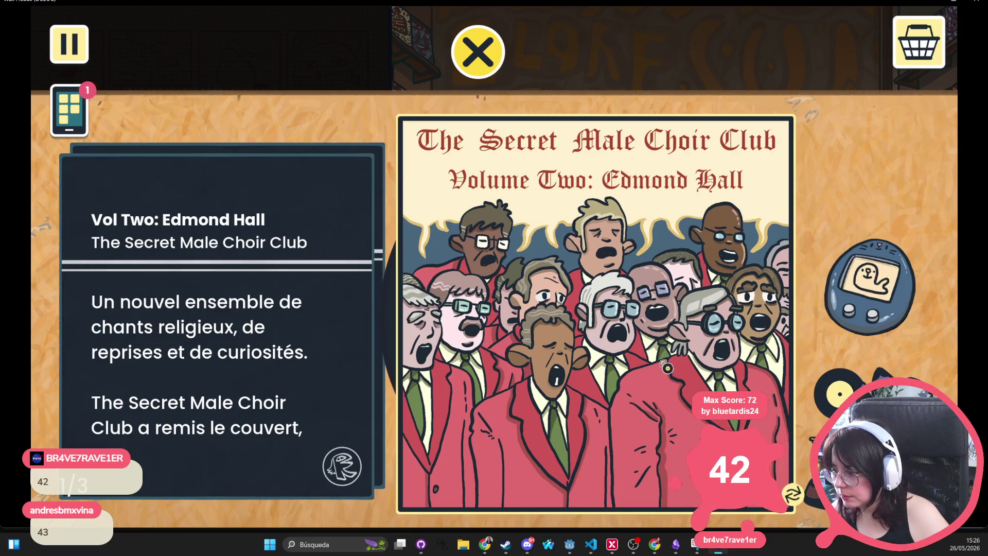
Add the Edmond Hall album to the basket and go to checkout
left_click(847, 308)
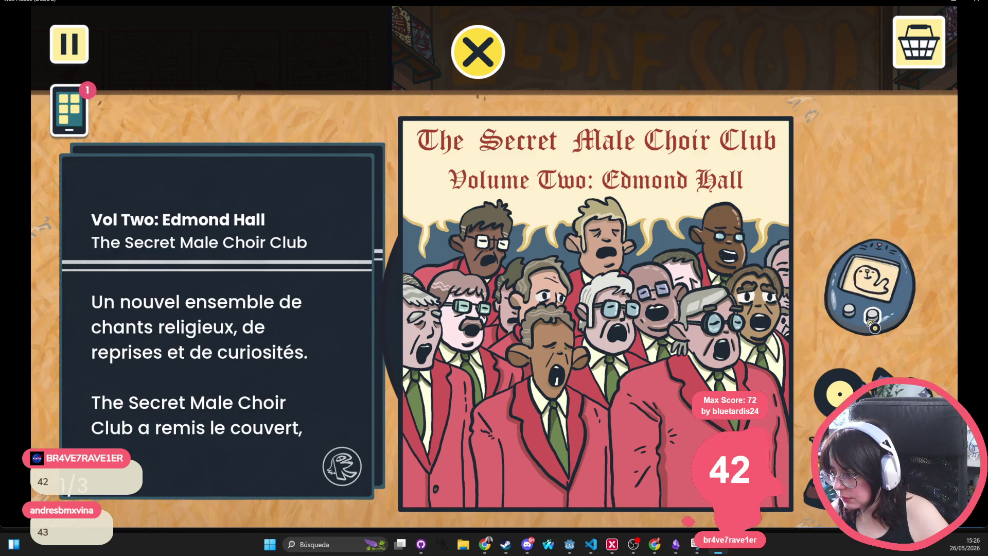
left_click(869, 318)
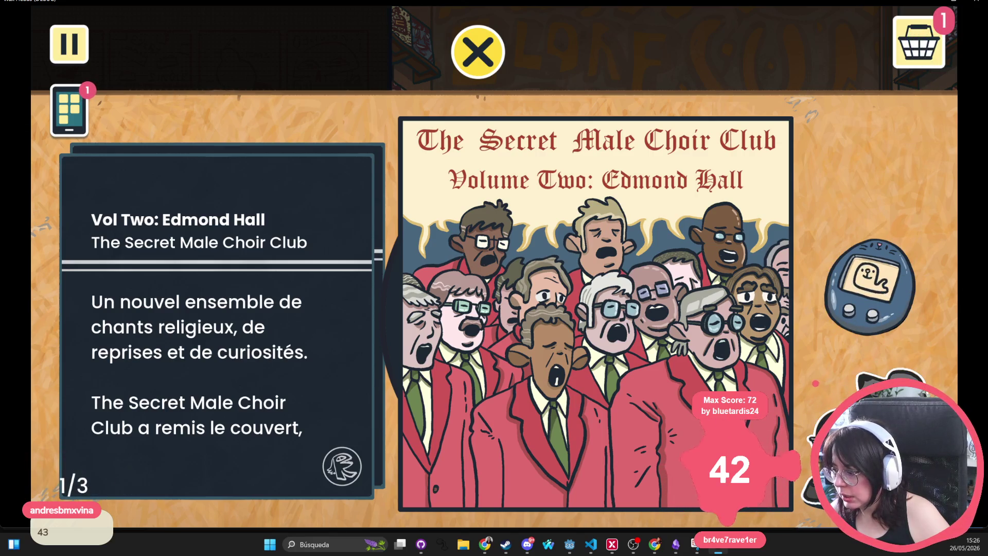
left_click(926, 43)
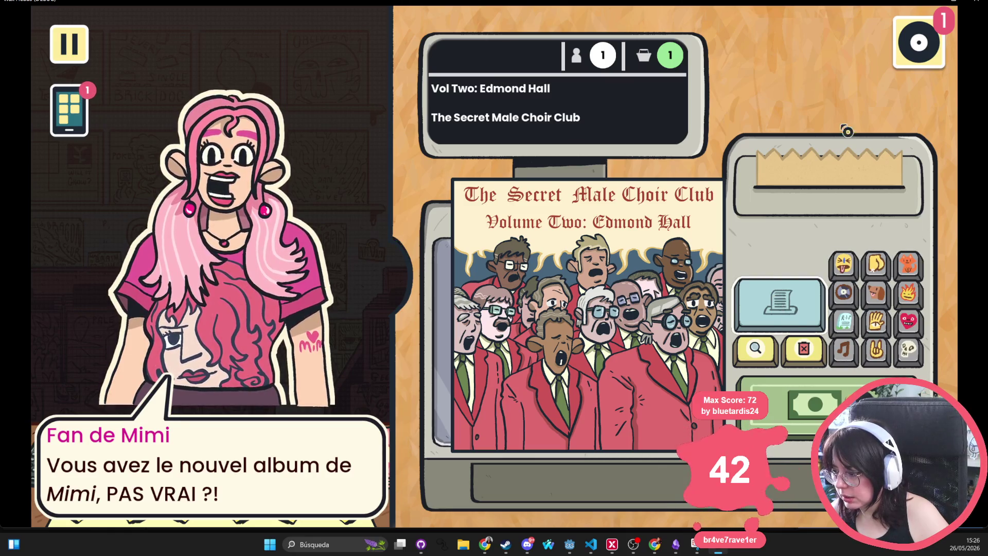
Toggle between the shop floor and checkout a few times, then quit the game to the editor
left_click(932, 50)
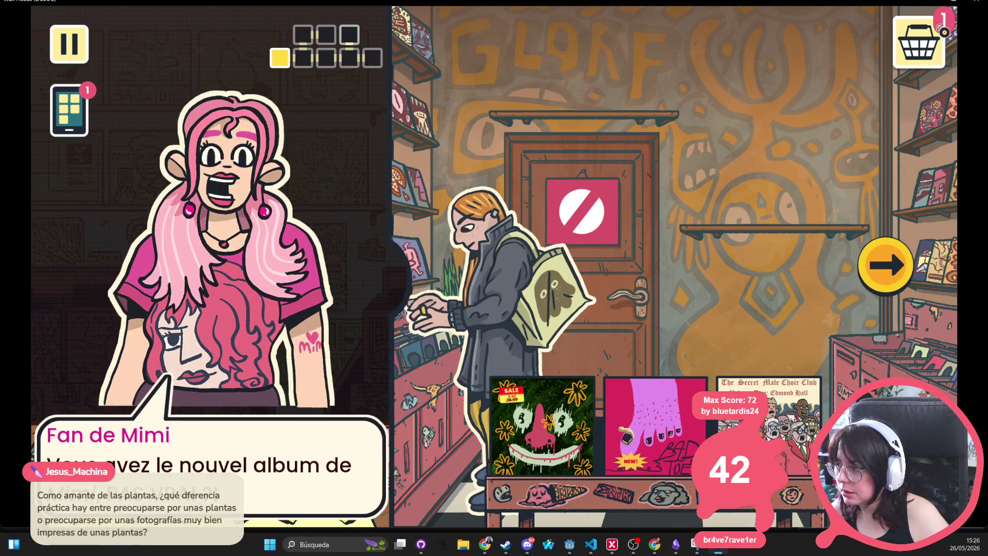
left_click(939, 34)
left_click(918, 61)
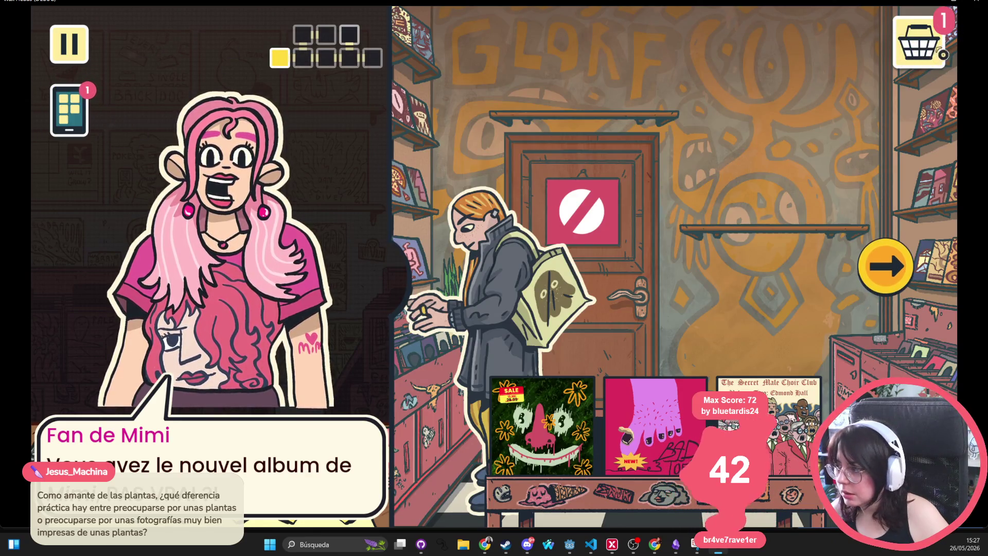
key("space")
key("alt+F4")
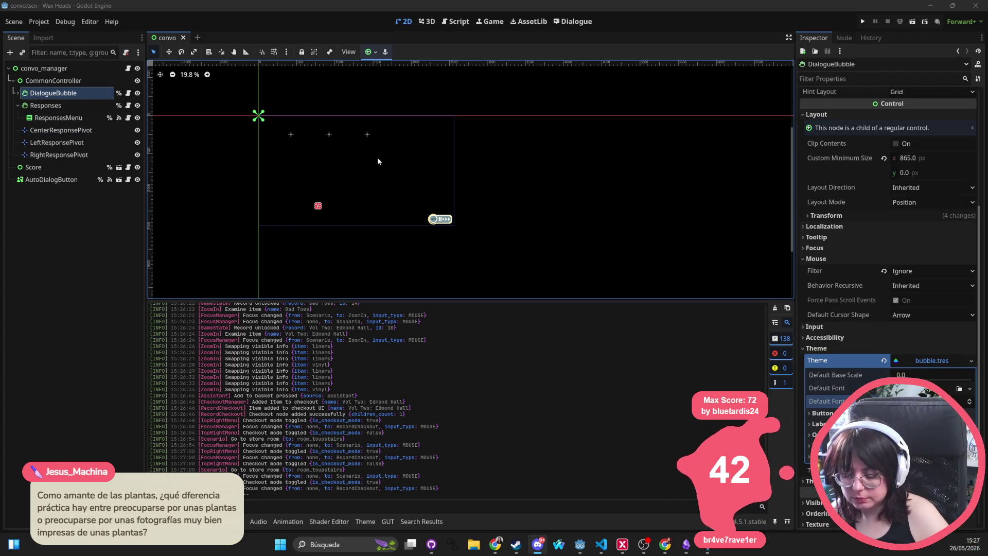
Search Quick Open for 'store tscn' and browse the matching scene results
left_click(590, 205)
key("shift+alt+o")
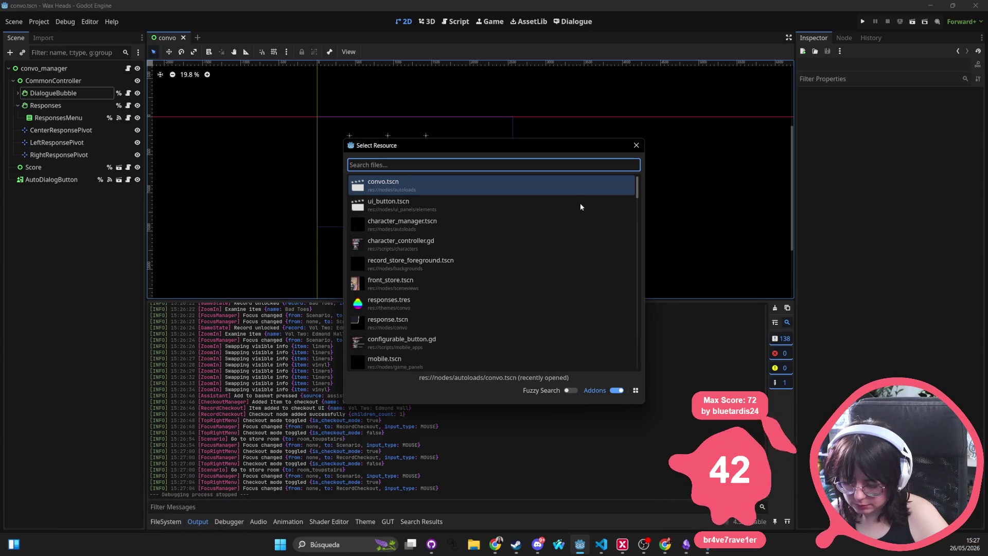
type("store_o")
key("BackSpace")
key("BackSpace")
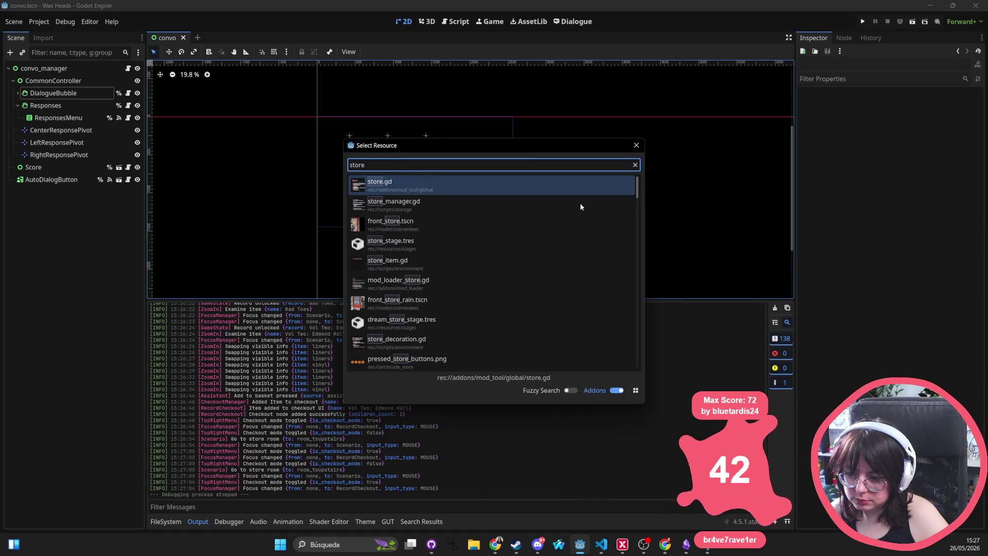
type(" tscn")
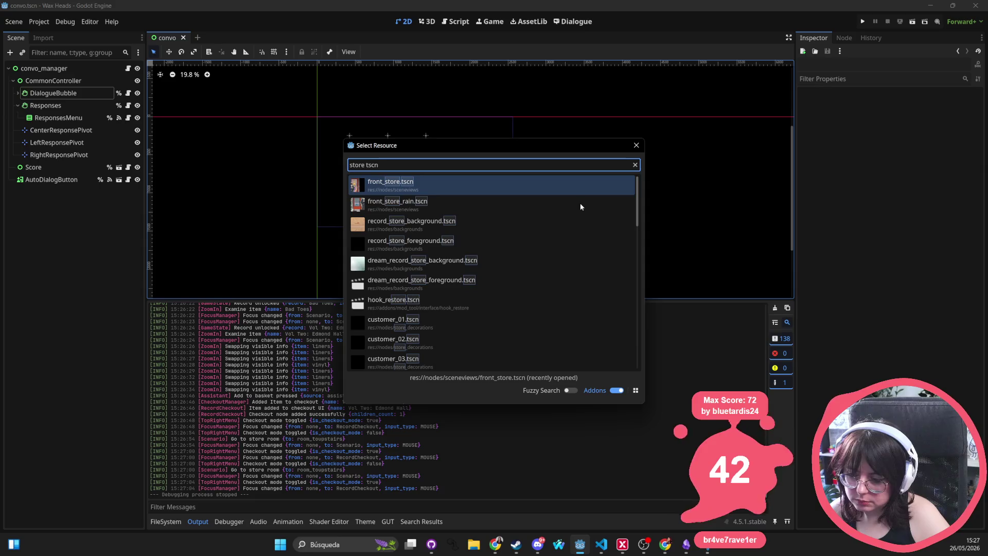
key("Down")
key("Down")
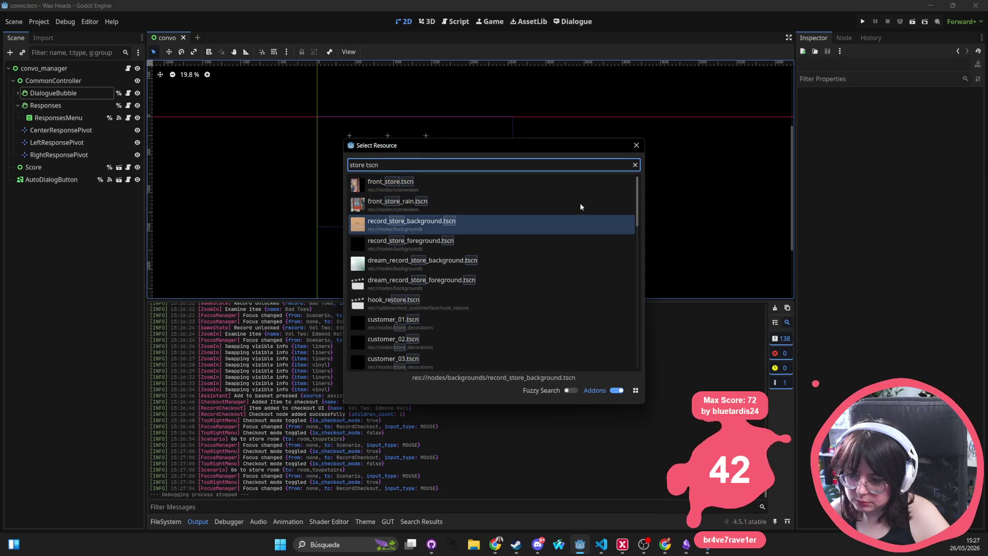
key("Down")
key("Down")
key("Down")
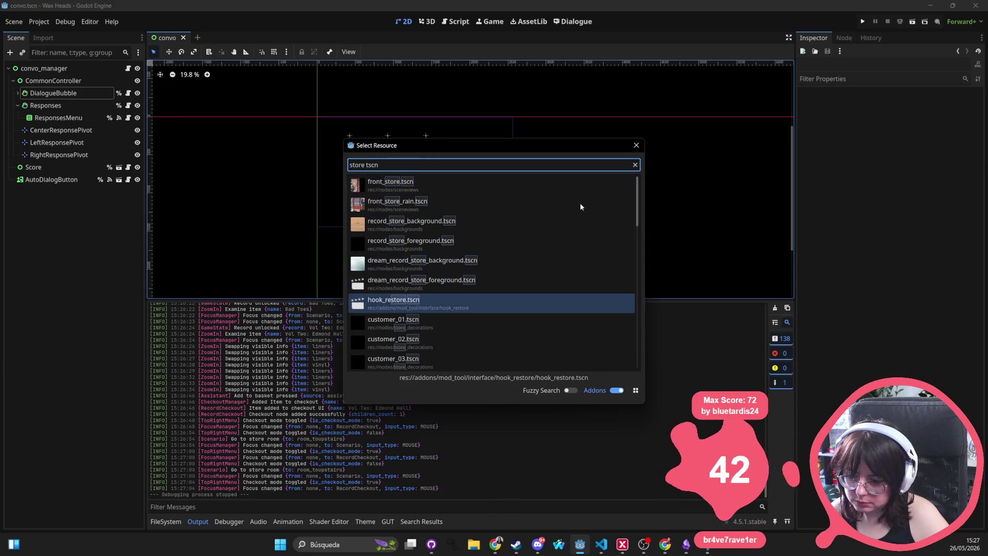
Search 'top menu' instead and open top_left_menu.tscn
key("ctrl+a")
key("BackSpace")
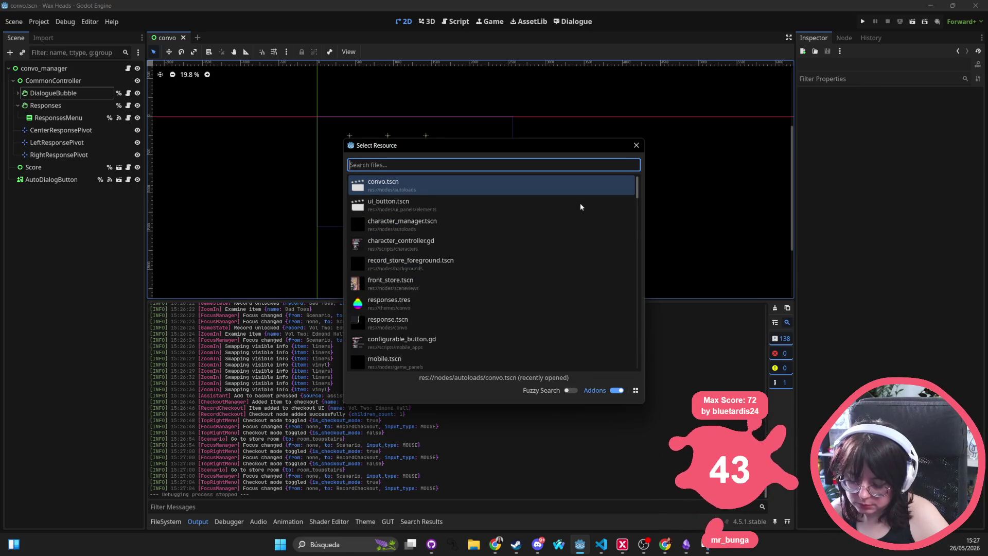
type("top menu")
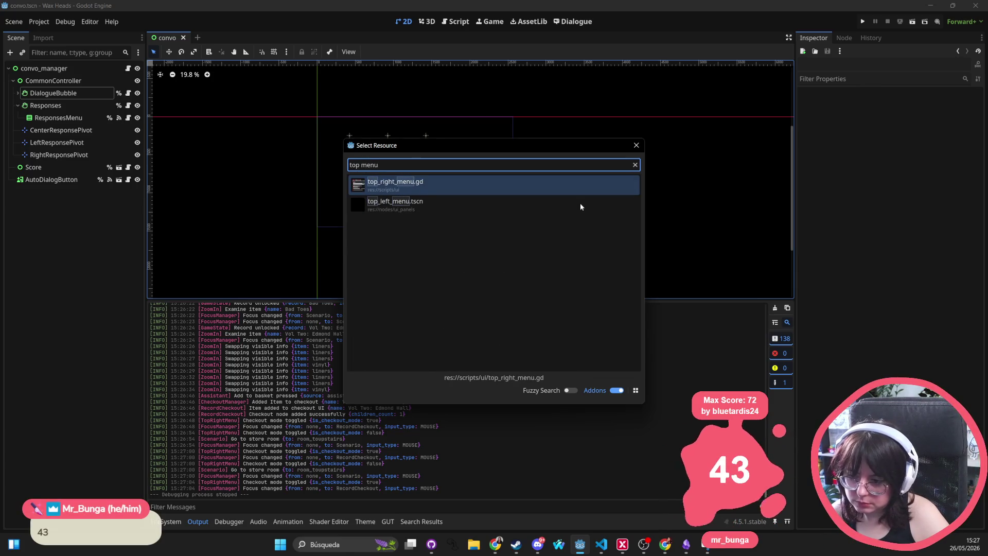
key("Down")
key("Return")
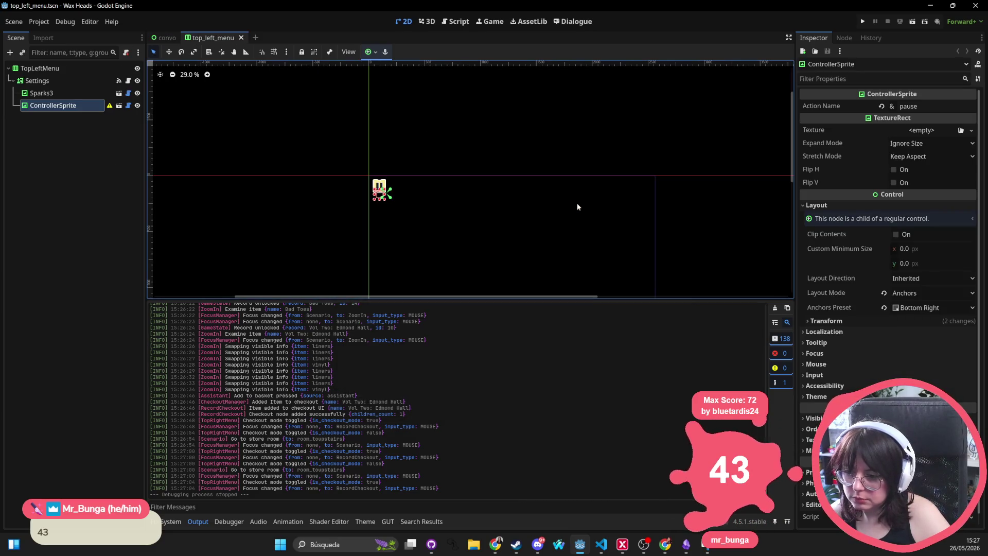
Pan the top_left_menu canvas and try Quick Open searches for 'top' and 'right'
scroll(575, 221, "down", 2)
left_click_drag(395, 165, 278, 158)
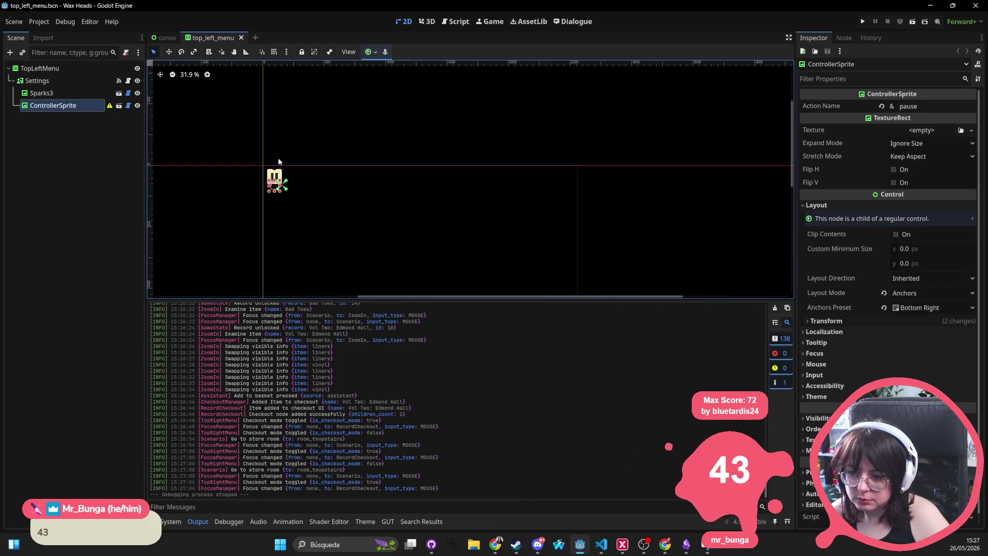
scroll(325, 202, "up", 3)
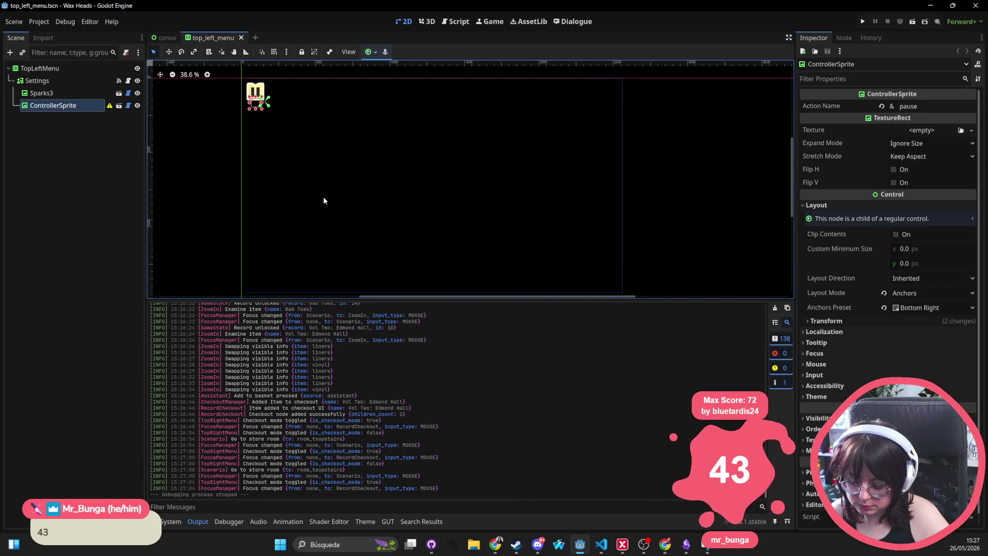
key("alt+shift+o")
type("top")
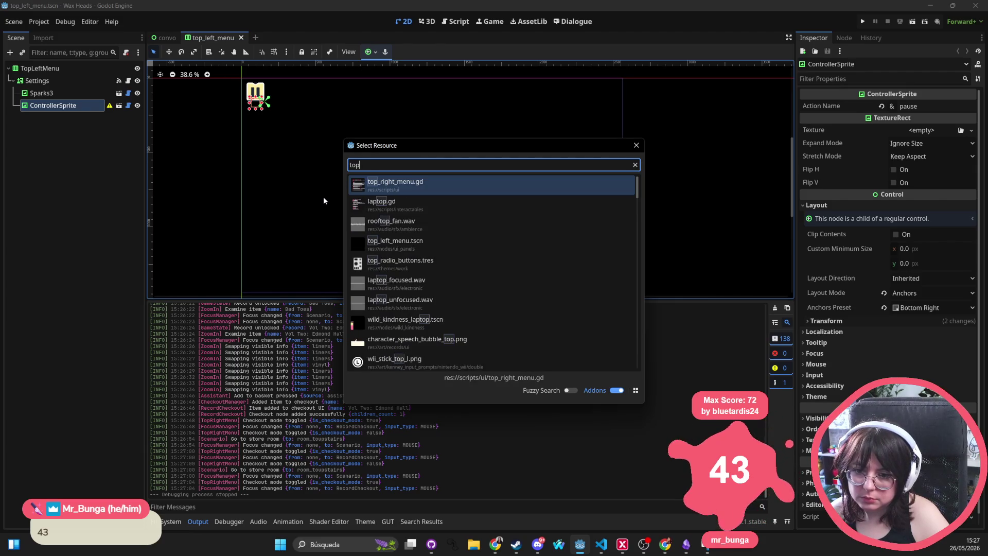
key("BackSpace")
key("BackSpace")
key("BackSpace")
type("right")
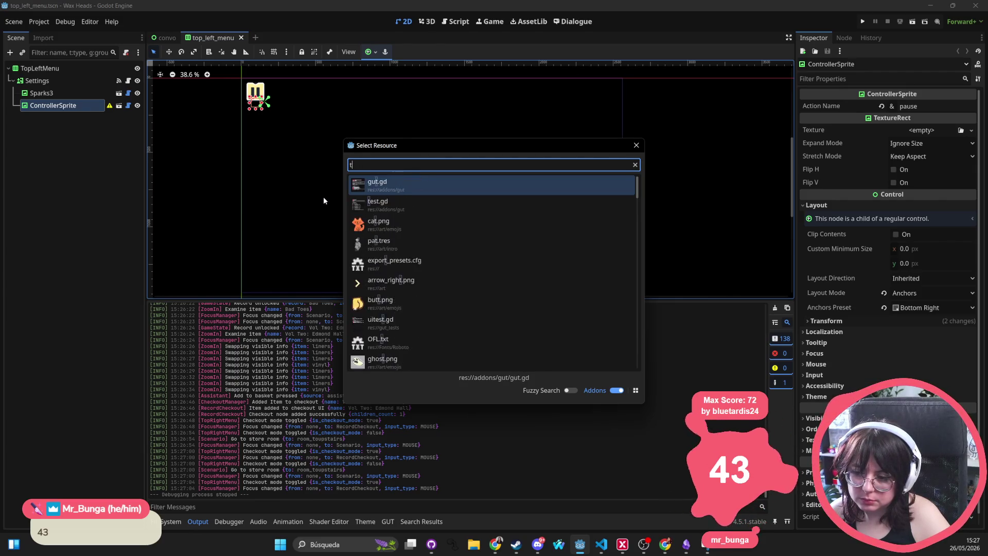
key("Escape")
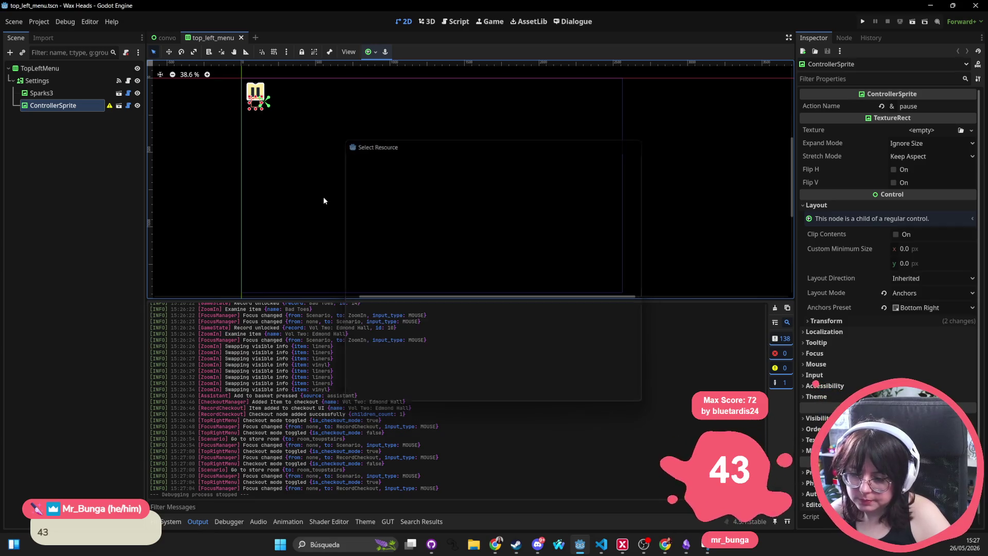
left_click_drag(388, 144, 414, 137)
Try Quick Open searches for 'convo', 'main_menu' and 'store' without opening anything
key("alt+shift+o")
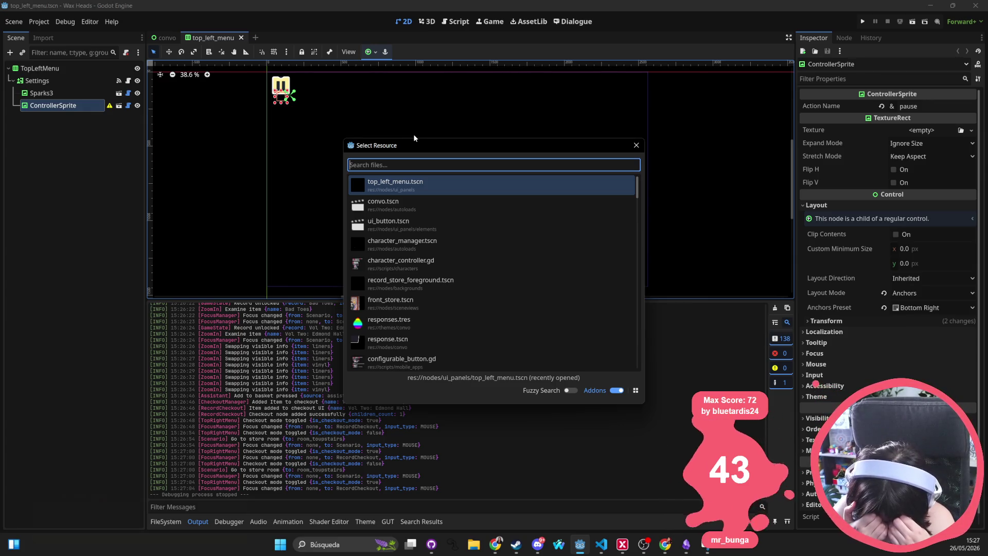
type("convo")
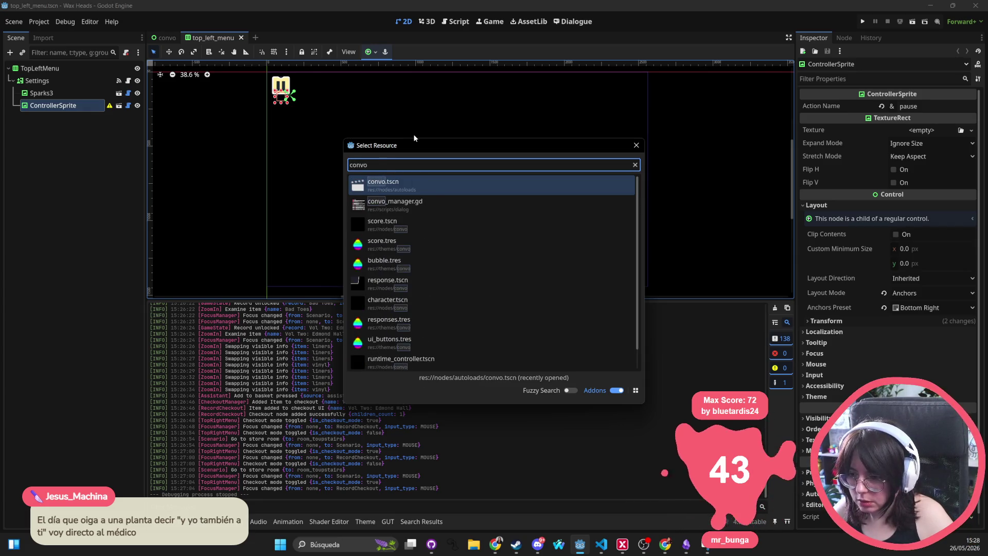
key("ctrl+a")
type("main")
type("_menu")
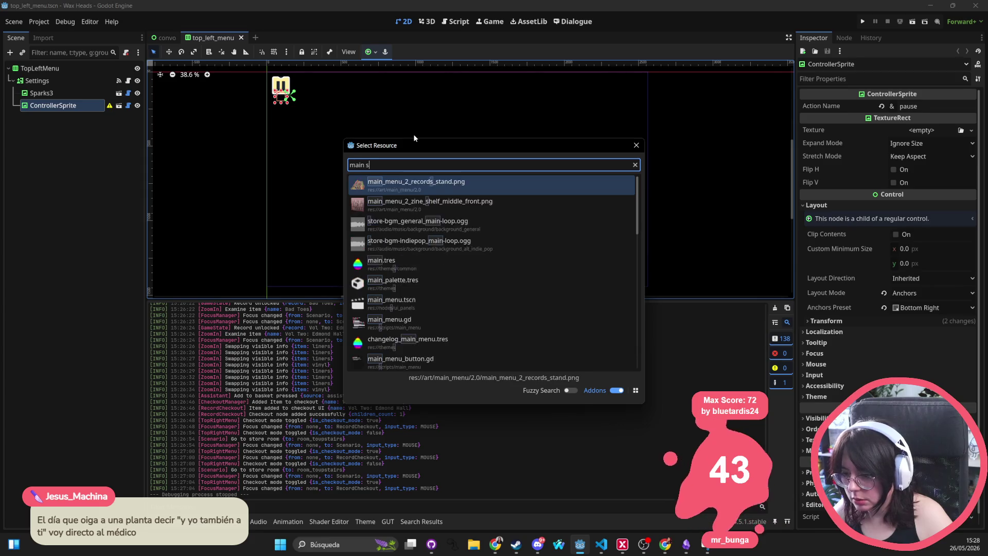
key("BackSpace")
key("BackSpace")
key("BackSpace")
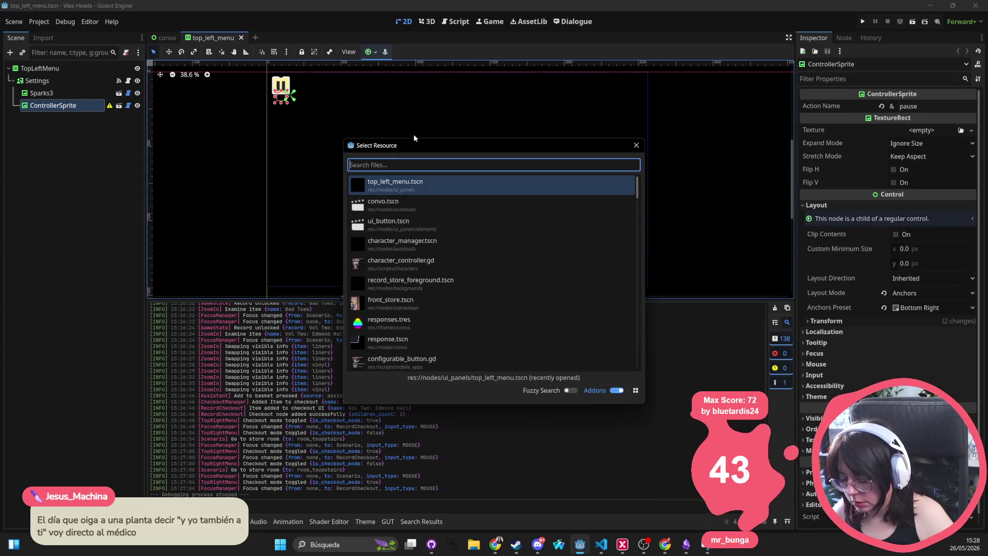
type("store")
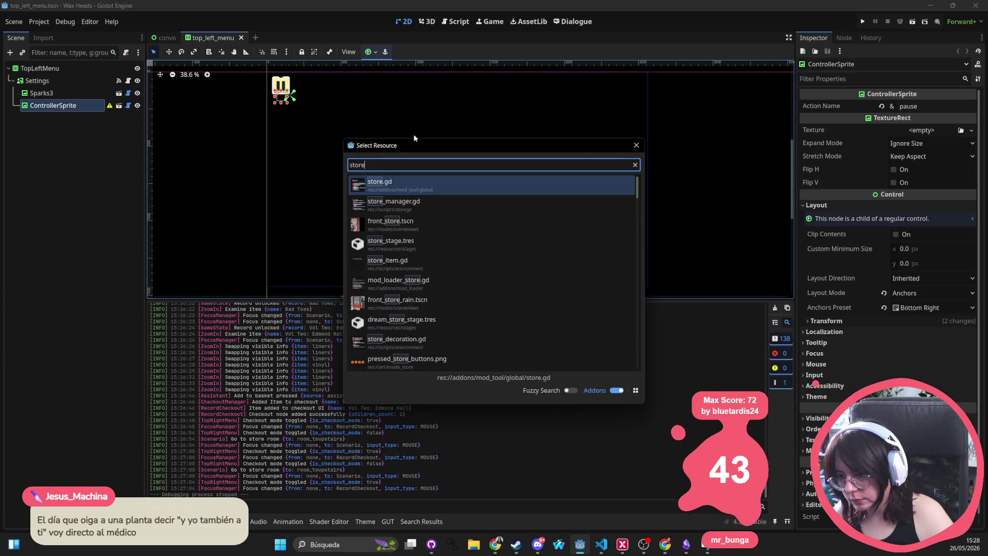
key("BackSpace")
key("BackSpace")
key("BackSpace")
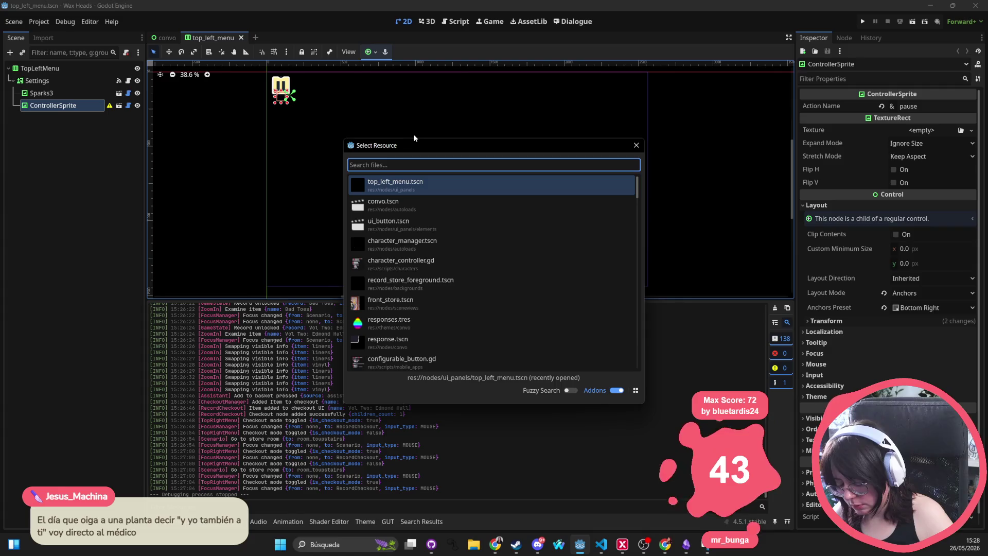
key("Escape")
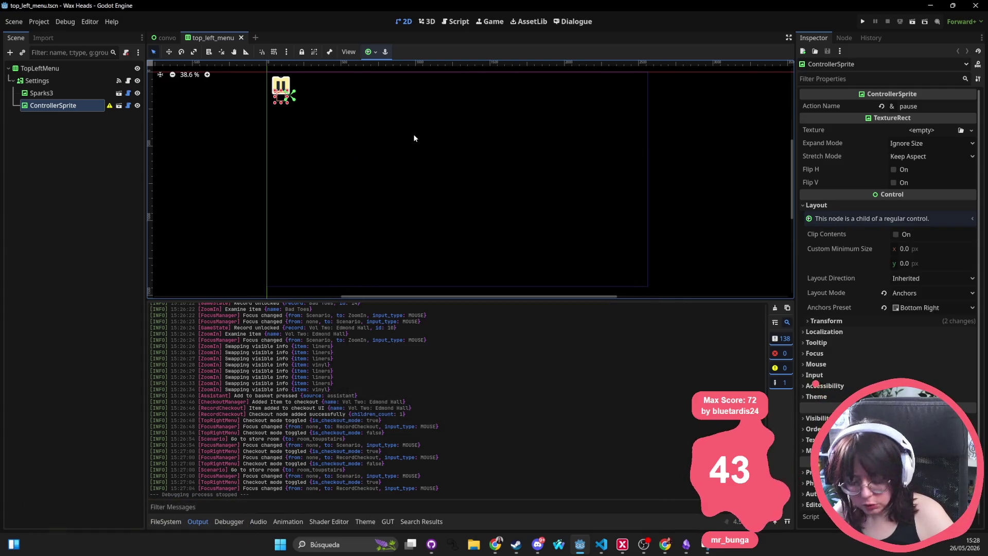
After a 'pause' search, search 'day_cy' and open day_cycle_manager.gd
key("alt+shift+o")
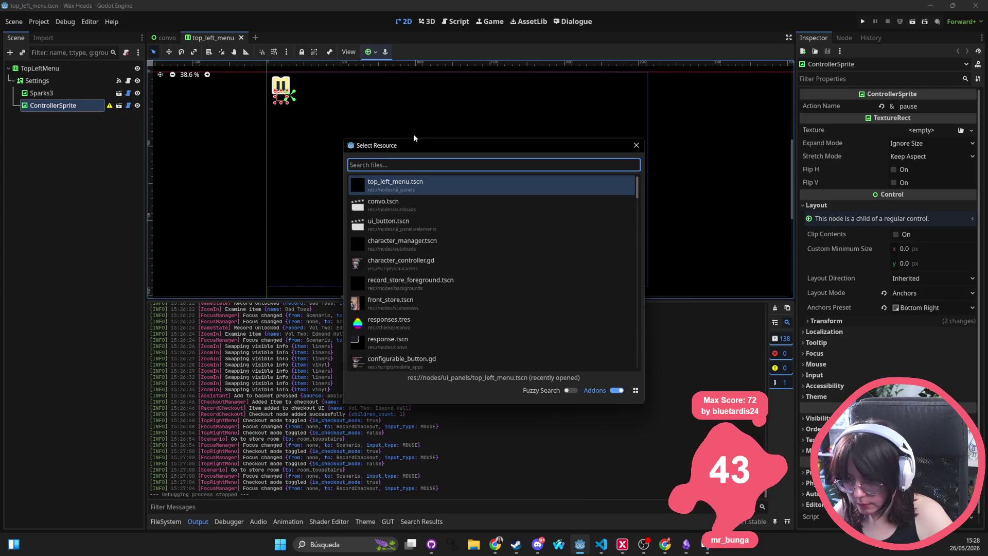
type("pause")
key("Escape")
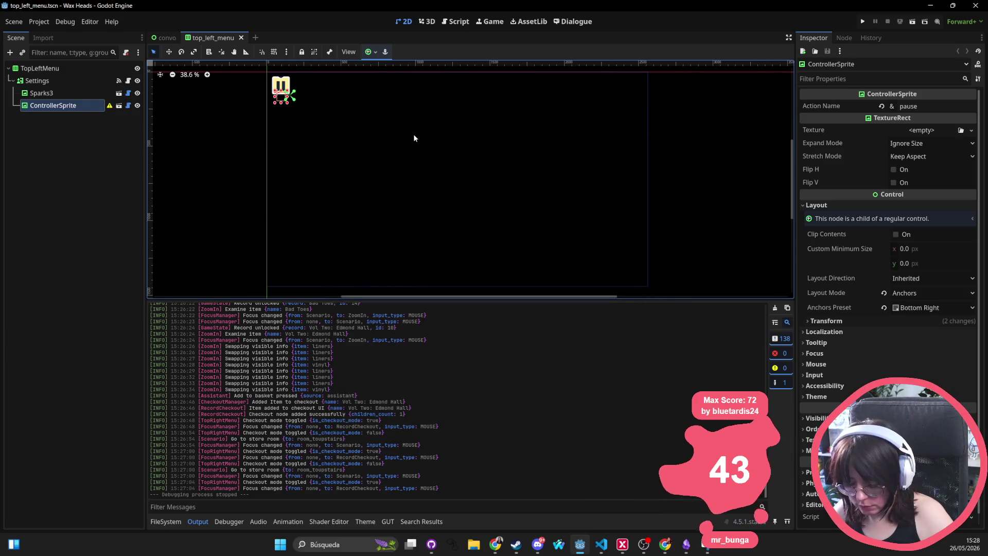
key("alt+shift+o")
type("day_cy")
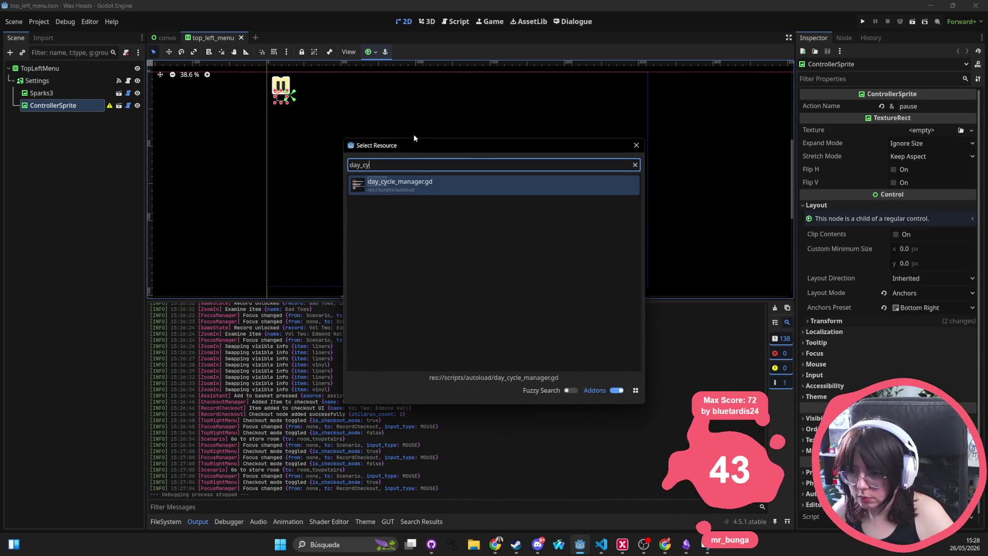
key("Return")
scroll(415, 135, "down", 4)
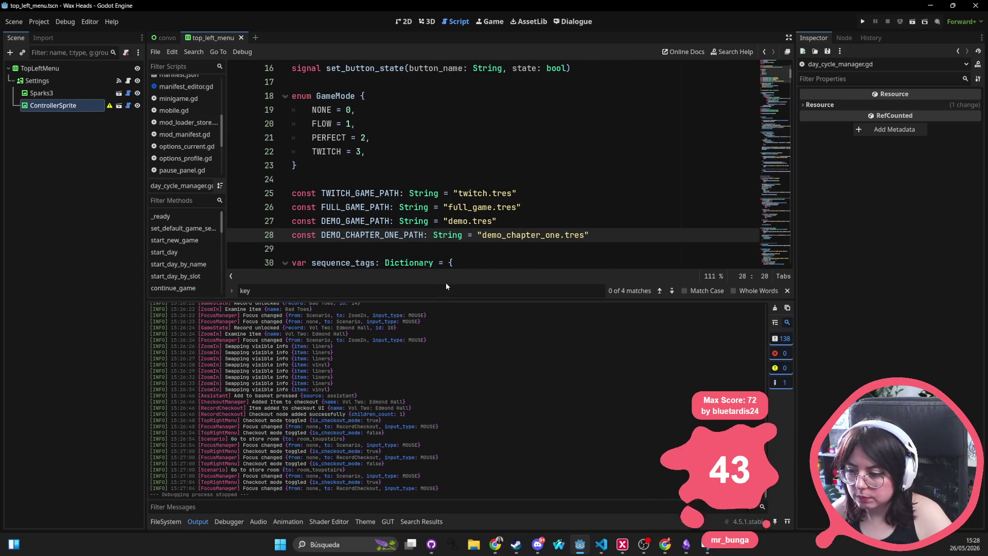
Enlarge the script editor, find SceneResolver in the script, and open scene_resolver.gd
left_click_drag(446, 299, 445, 423)
left_click(485, 304)
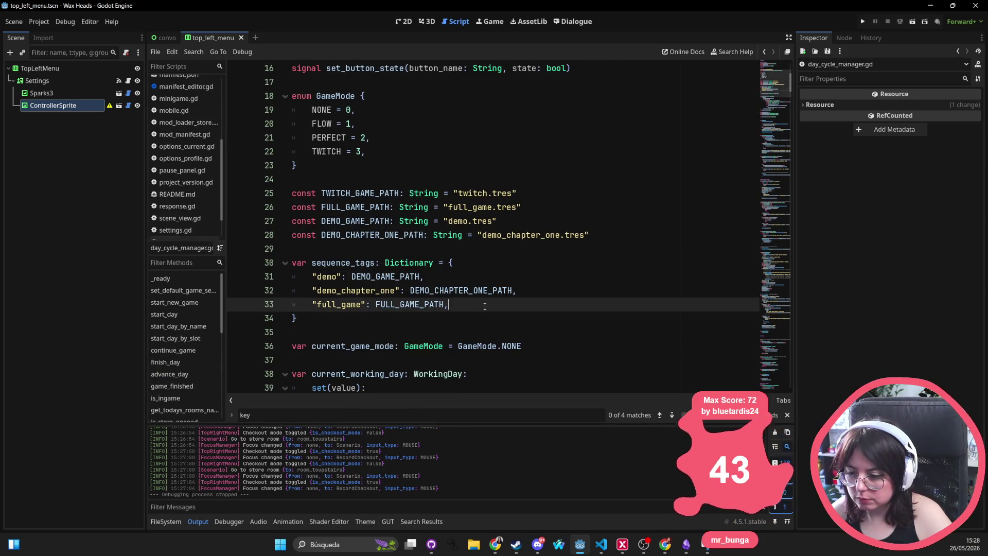
key("ctrl+f")
type("scene")
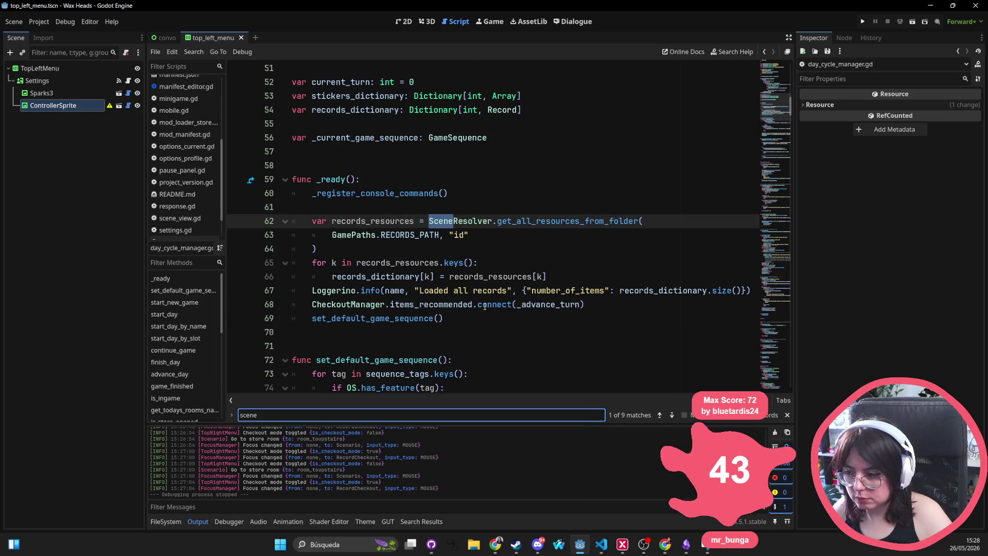
key("Return")
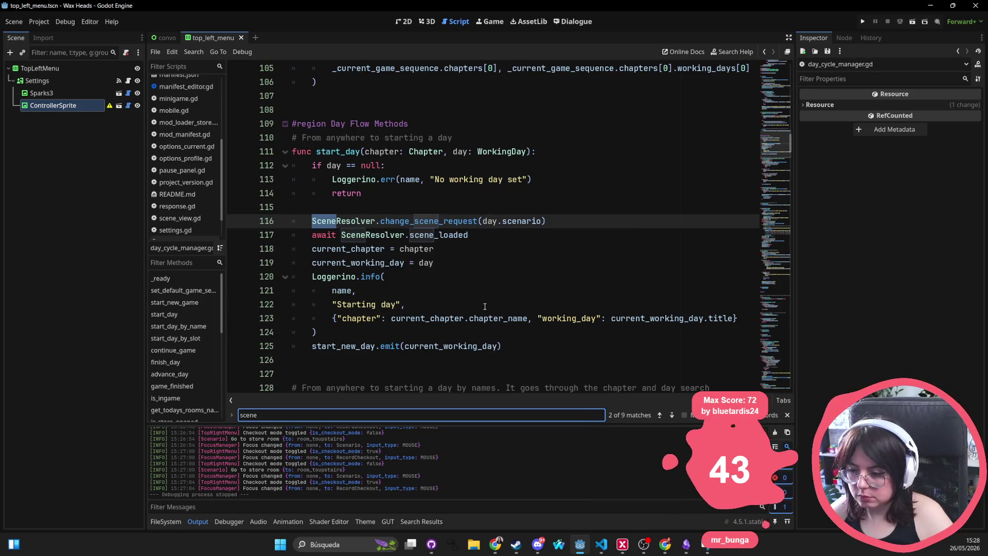
left_click(349, 222, "ctrl")
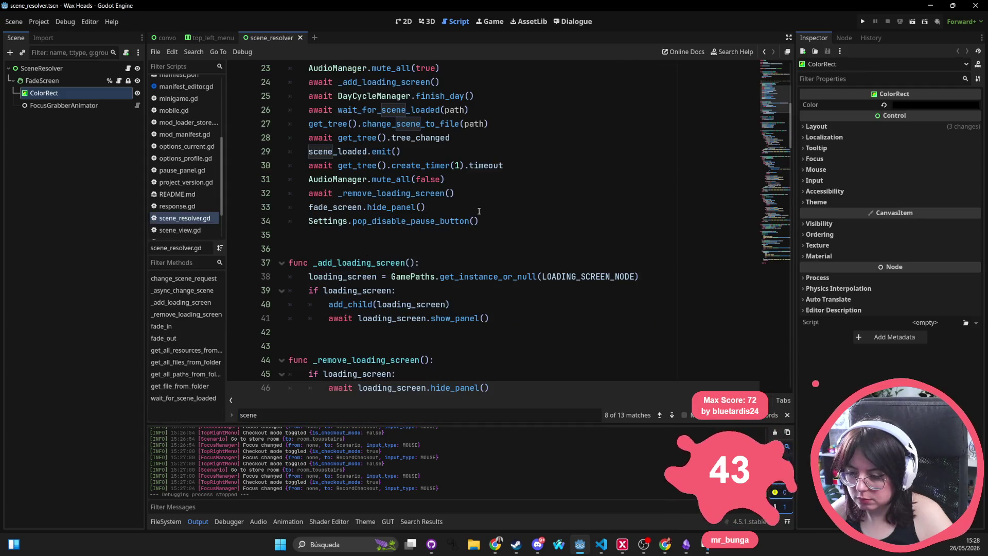
scroll(445, 275, "down", 5)
scroll(450, 285, "up", 6)
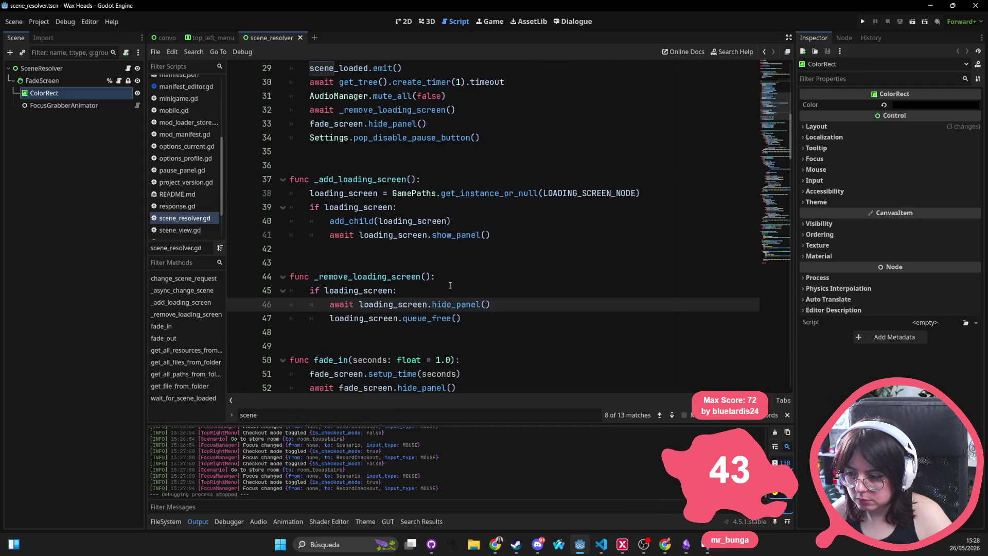
scroll(451, 287, "up", 5)
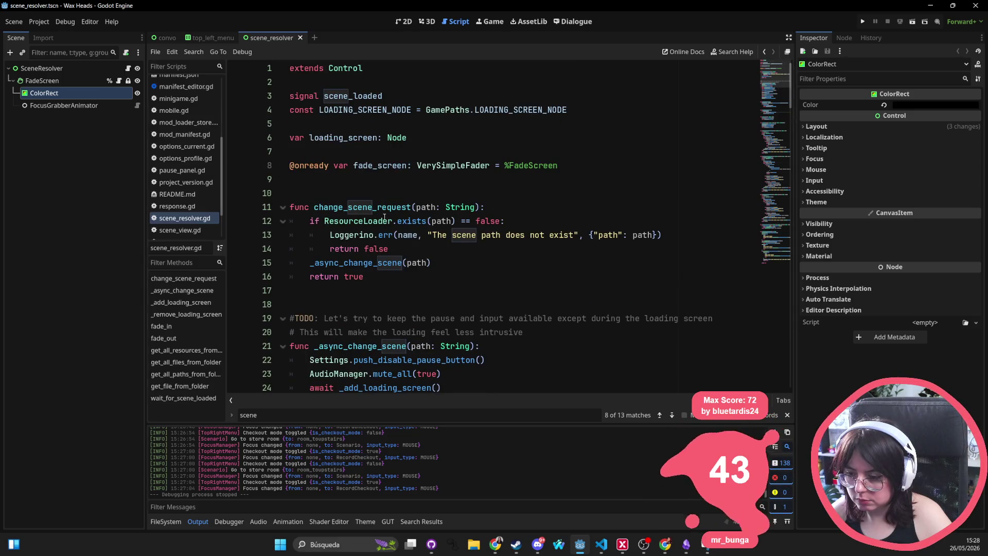
Run a project-wide Find in Files for change_scene_request and review the 3 matches
double_click(384, 207)
key("ctrl+shift+f")
key("Return")
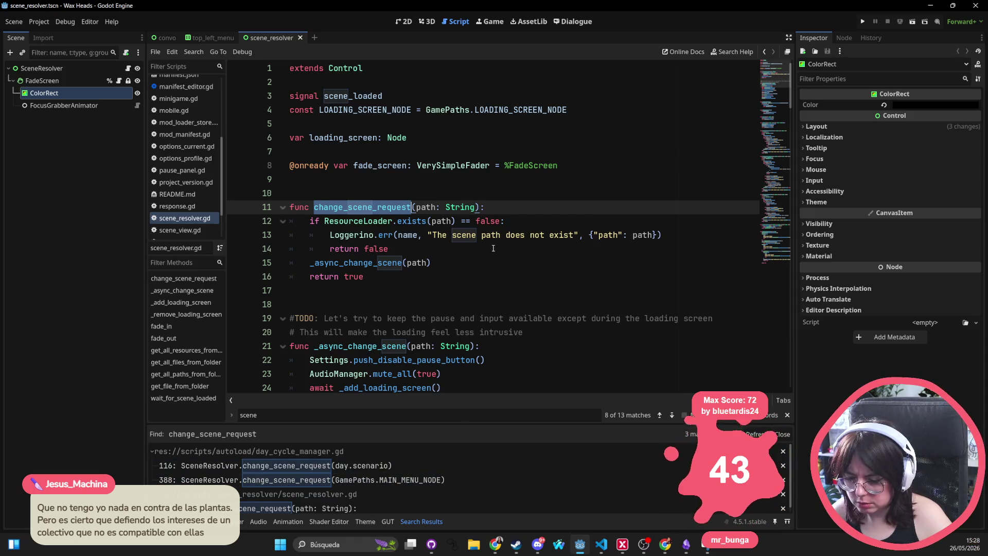
scroll(493, 248, "down", 3)
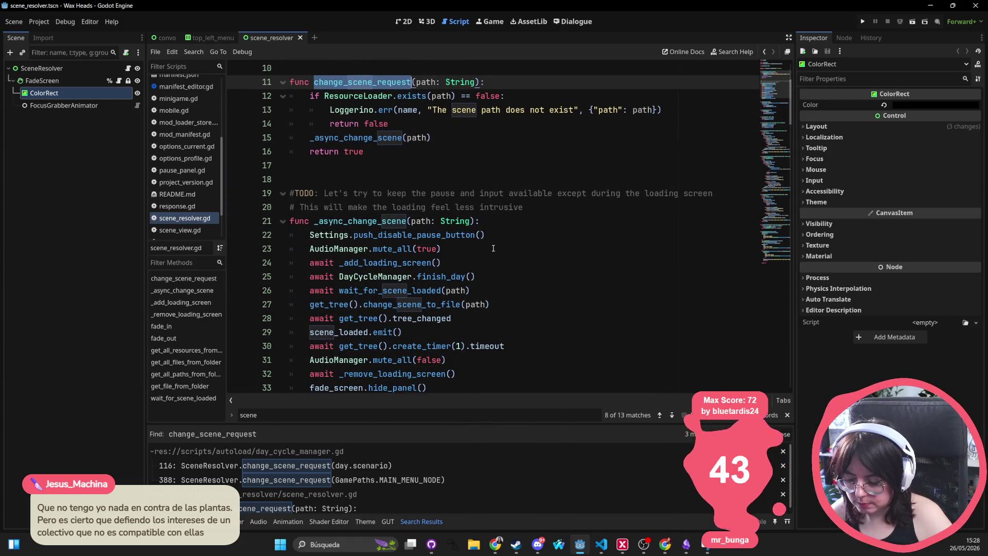
key("shift+alt+o")
Open work.tscn from a 'scenario' search and show it in the 2D view
type("scenario")
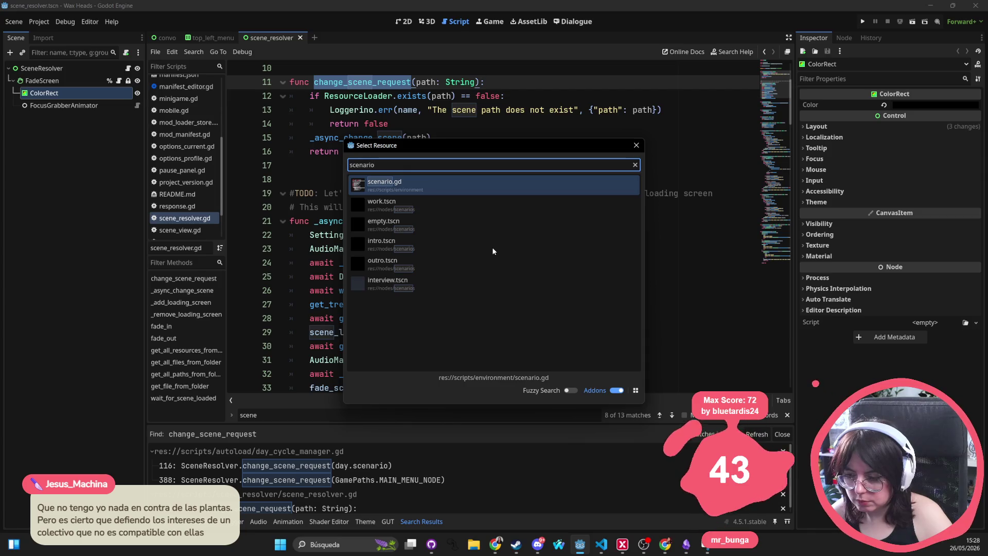
key("Down")
key("Return")
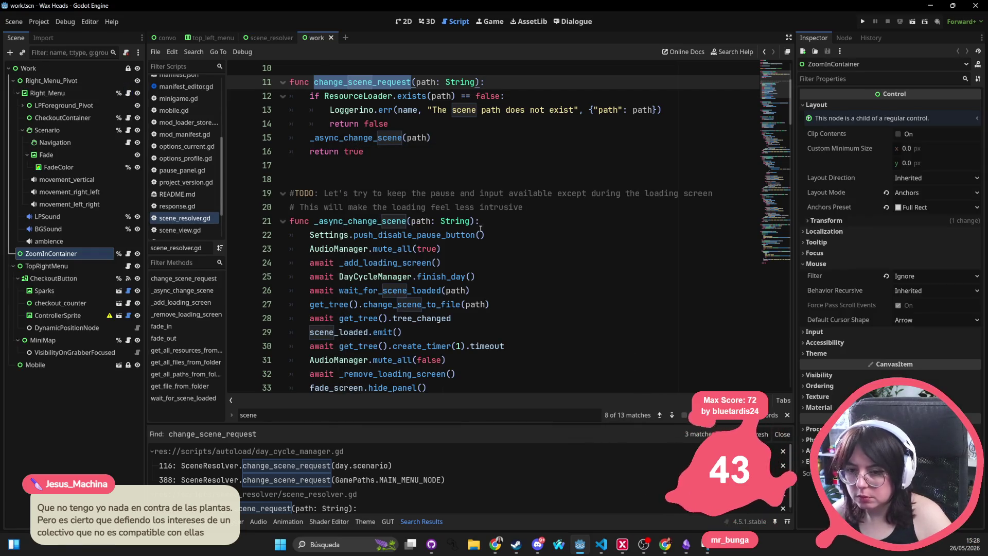
left_click(406, 21)
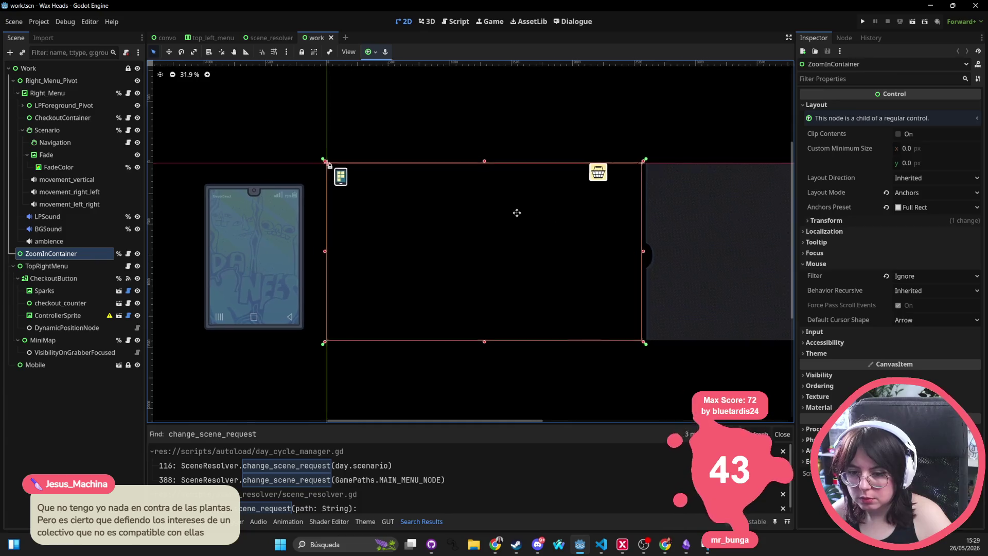
scroll(524, 212, "down", 1)
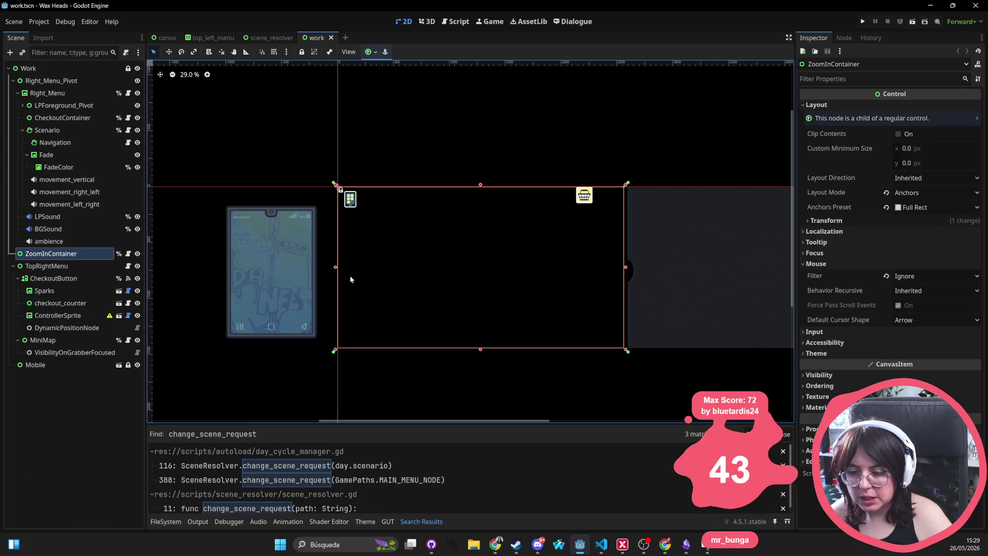
Select Sparks and checkout_counter, check its Visibility and Theme properties, then open checkout_counter
left_click(44, 291)
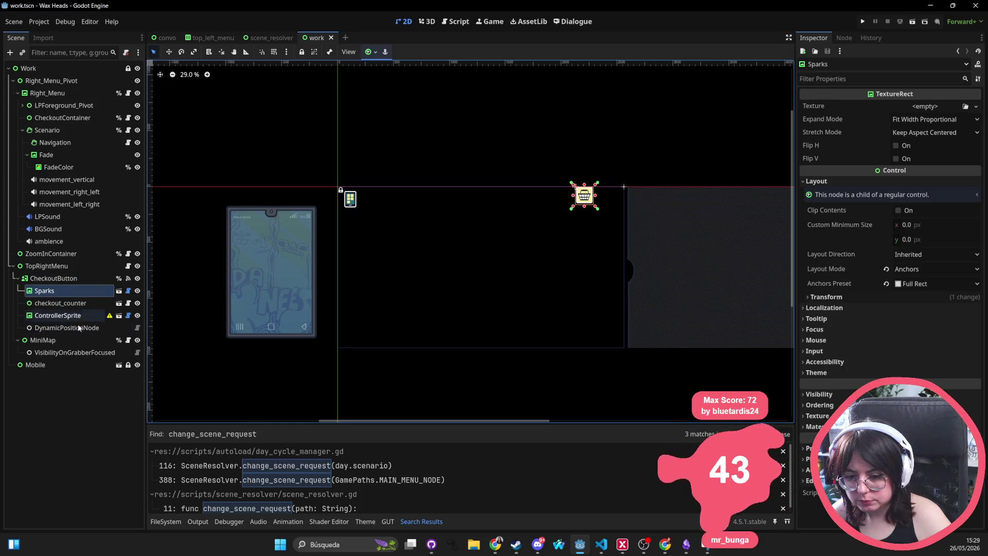
left_click(88, 304)
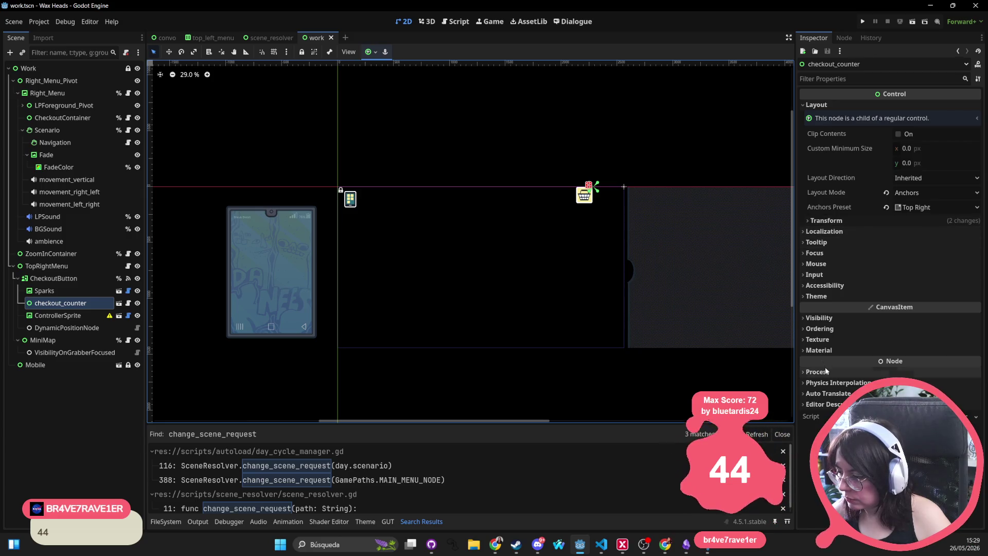
left_click(838, 318)
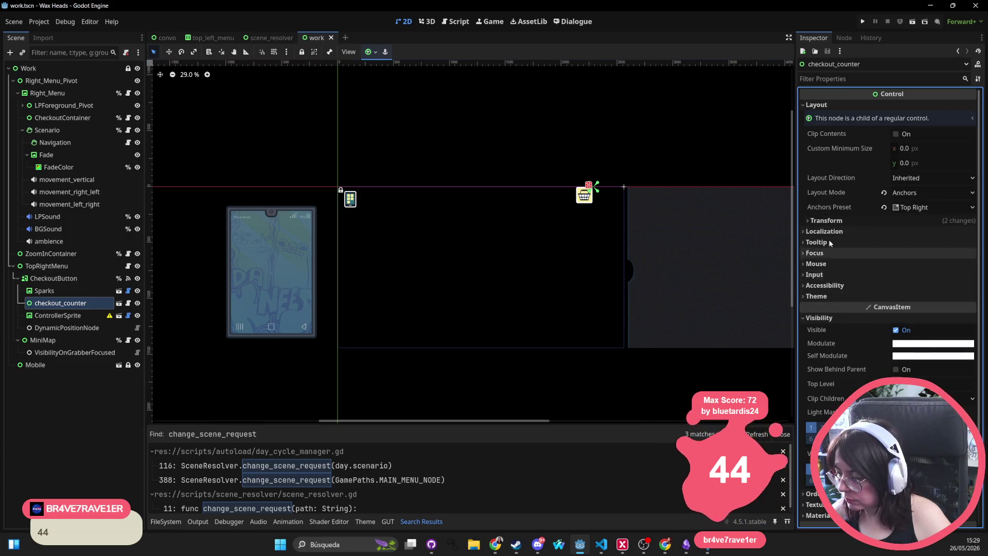
left_click(811, 319)
left_click(828, 297)
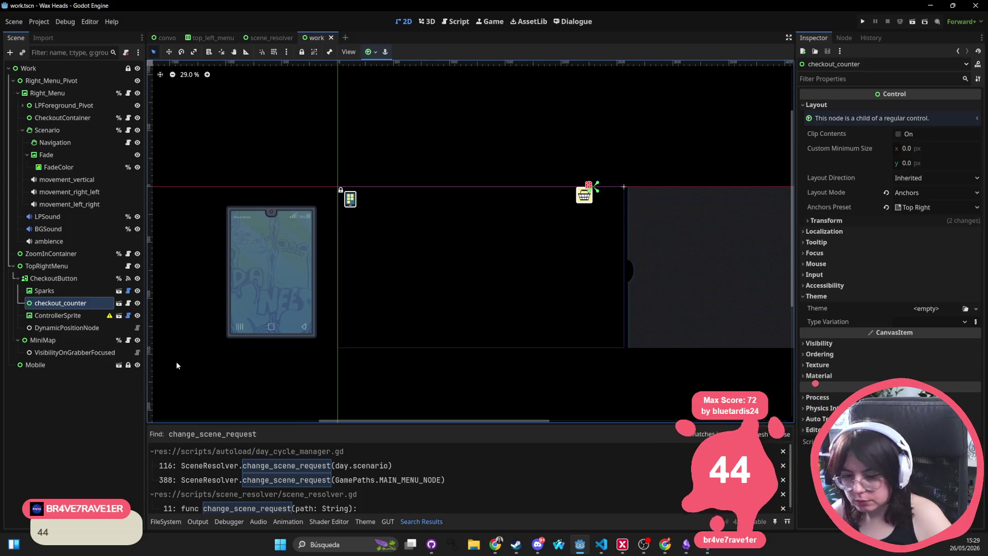
left_click(118, 303)
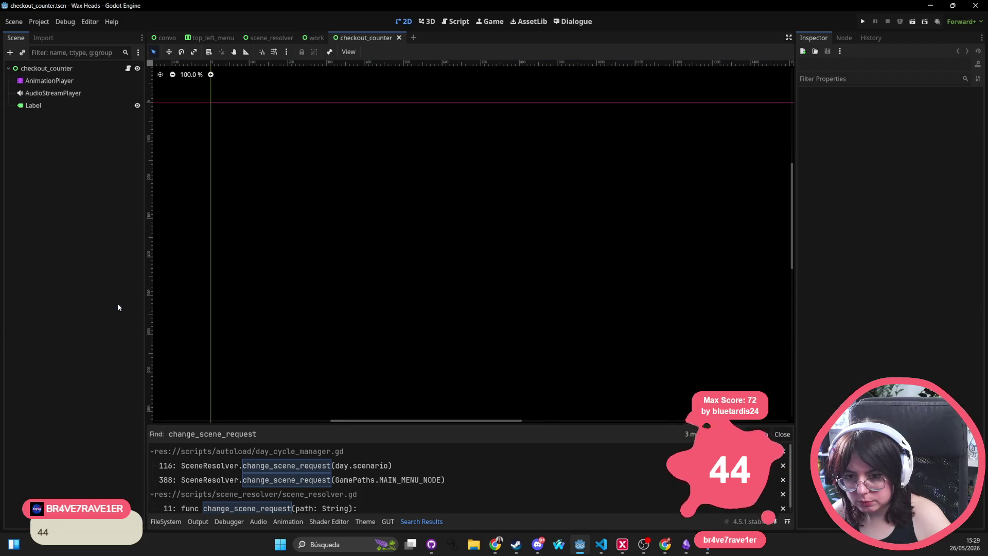
Clear the checkout_counter Label's main.tres Theme, save the scene, and run the game
left_click(47, 105)
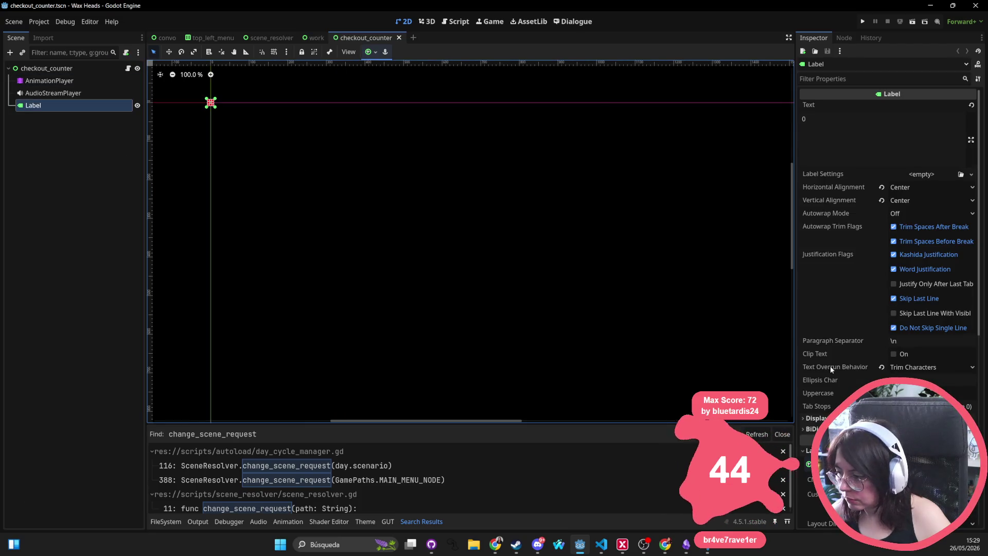
scroll(885, 231, "down", 5)
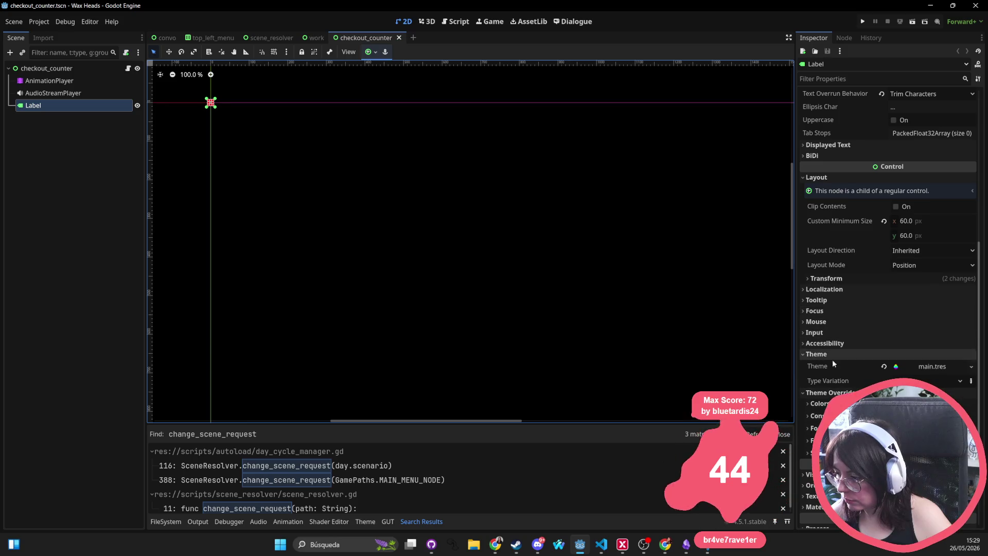
left_click(884, 367)
key("ctrl+s")
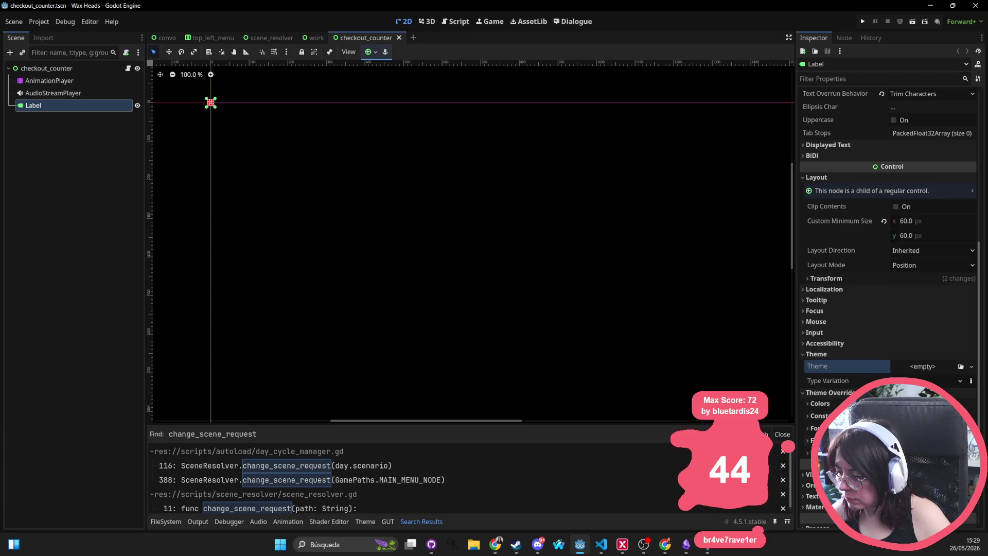
left_click(818, 453)
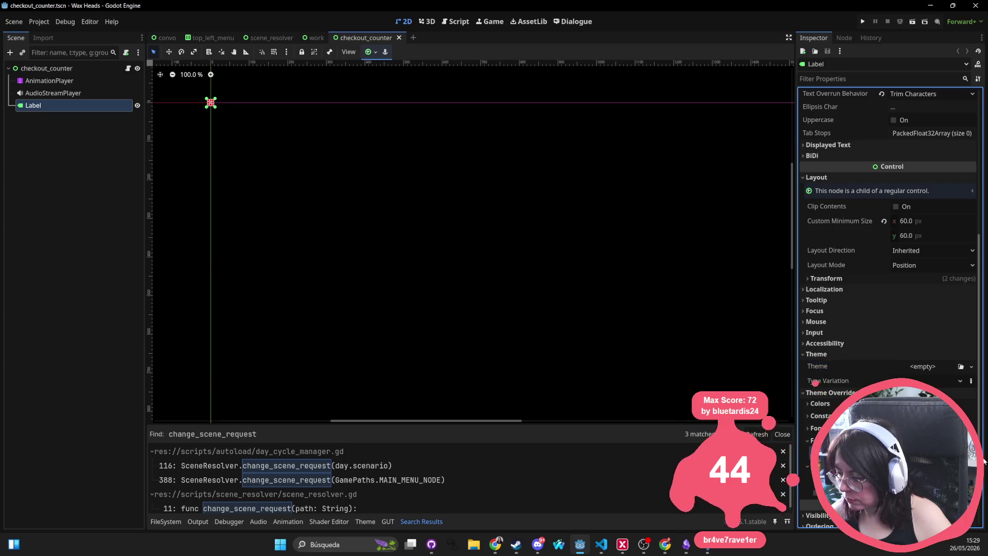
left_click(814, 479)
key("ctrl+s")
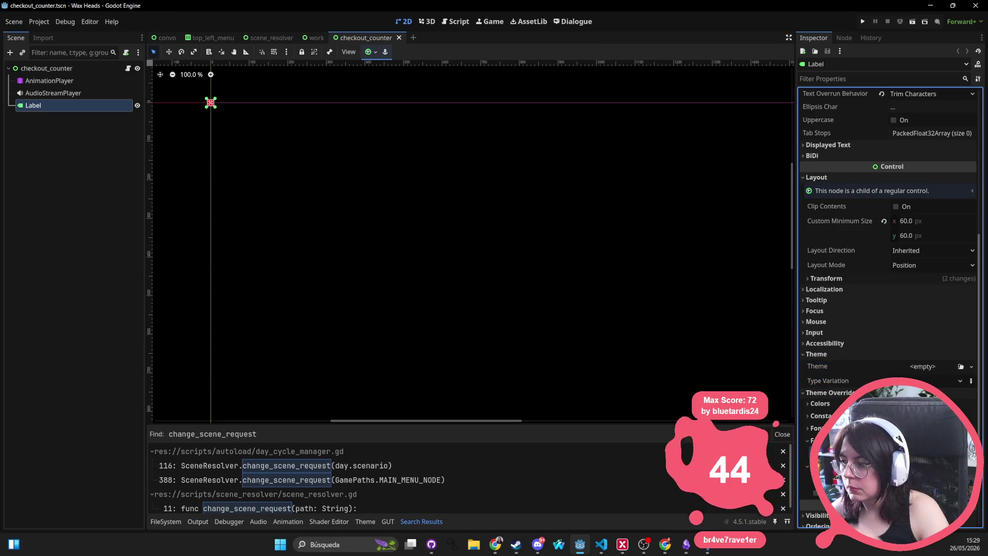
left_click(860, 22)
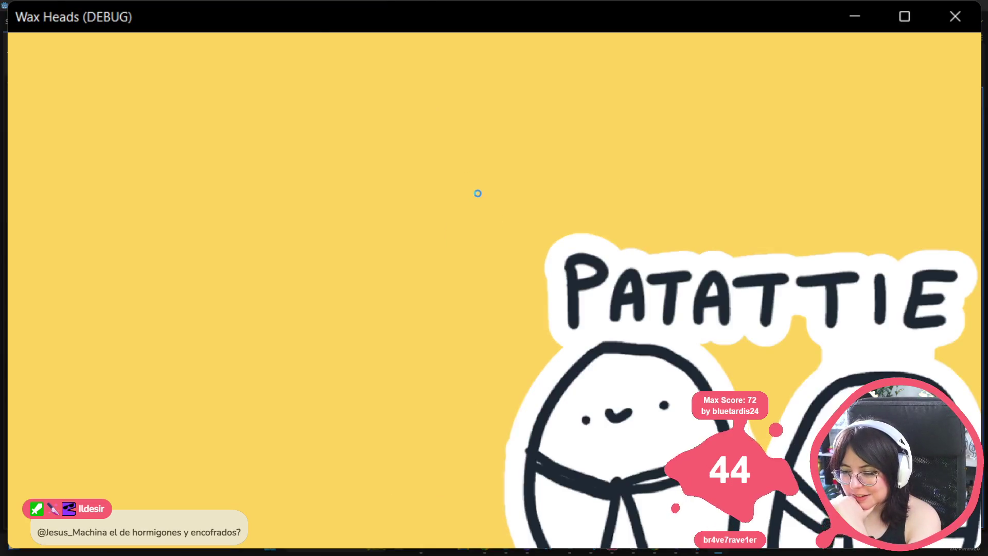
Continue the saved game and work through the Mimi fan's dialogue to 'Chercher le disque'
key("Return")
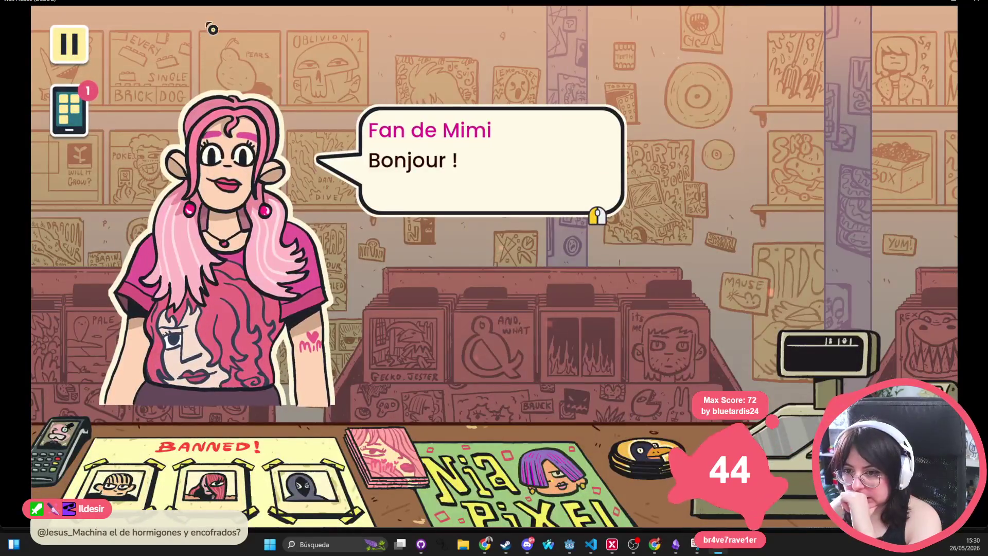
left_click_drag(215, 3, 212, 13)
left_click(337, 249)
left_click(315, 242)
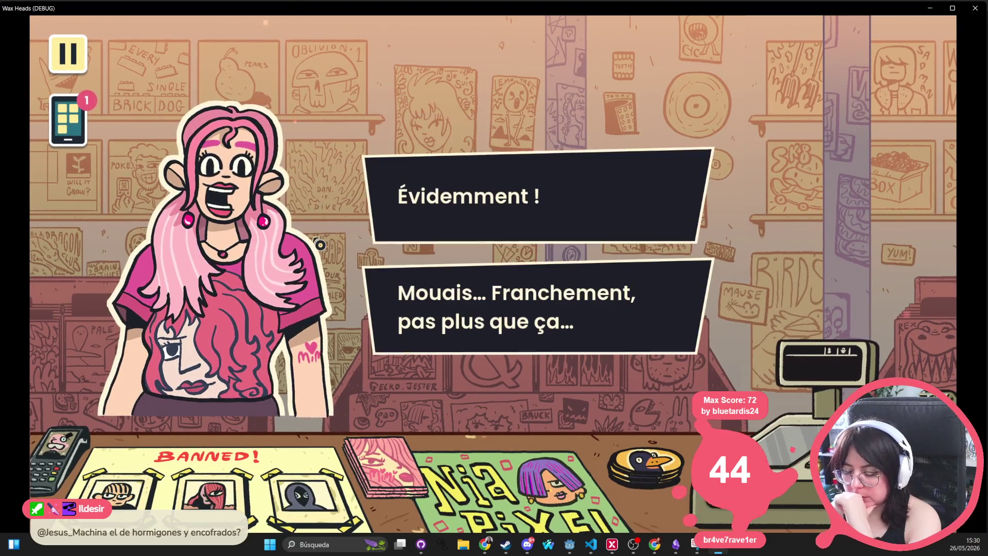
left_click(381, 194)
left_click(381, 257)
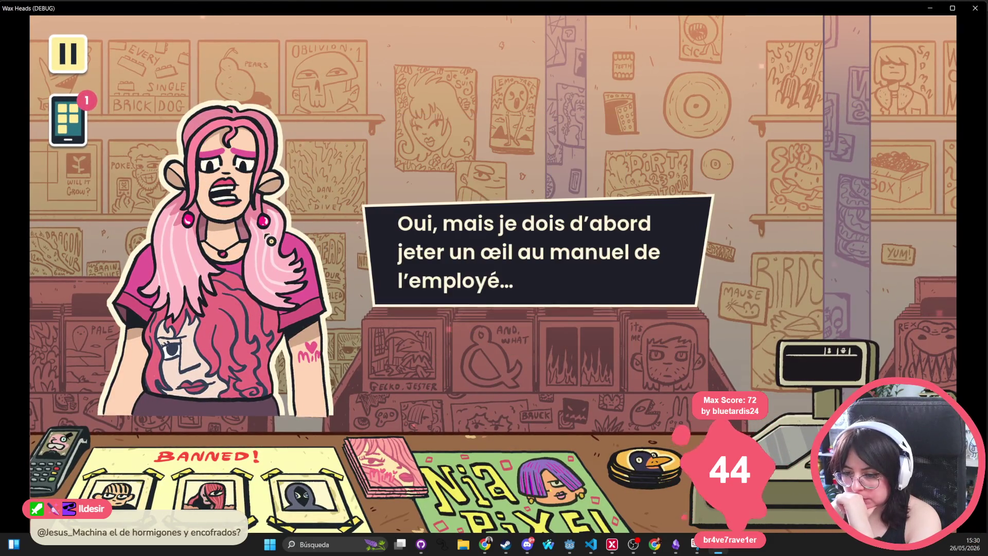
left_click(382, 260)
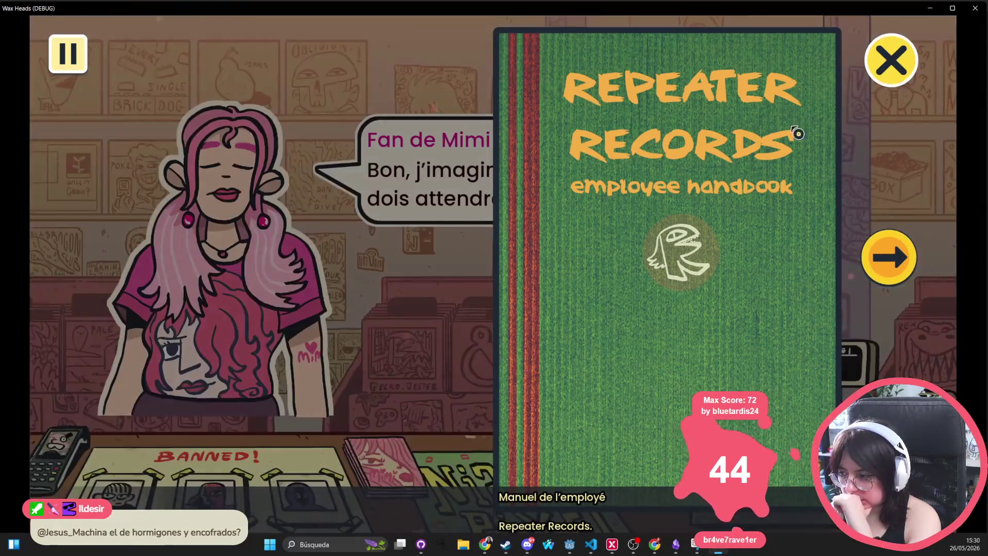
left_click(798, 132)
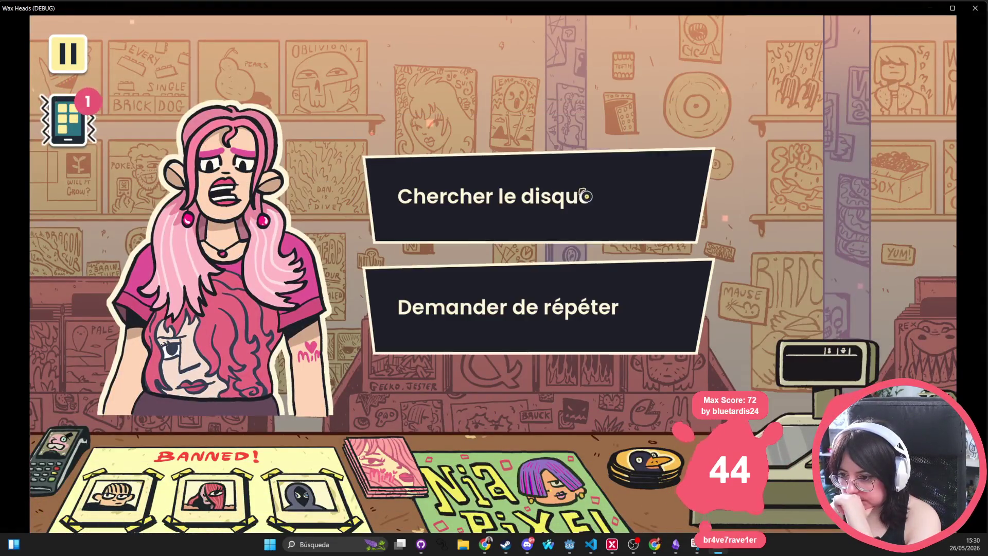
left_click(542, 203)
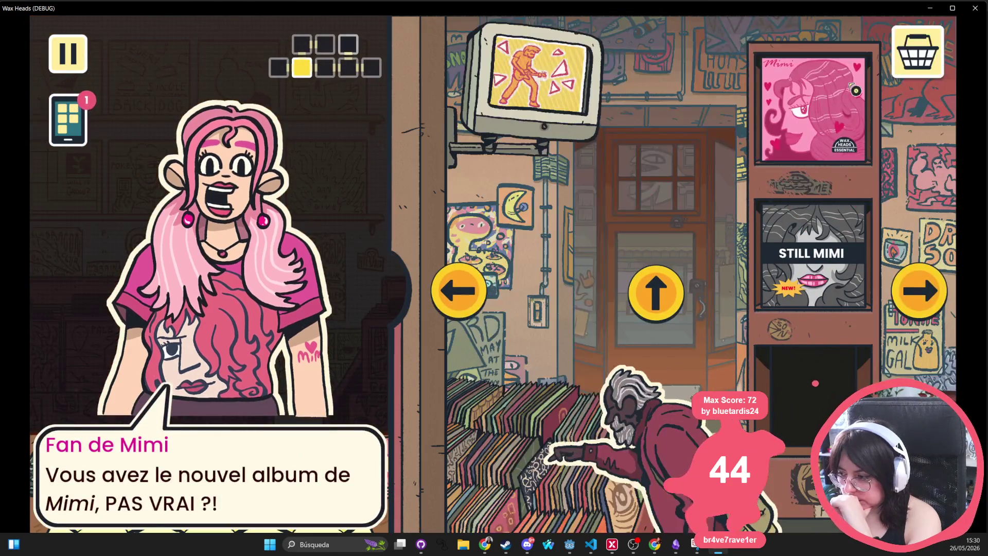
Take the Mimi album to checkout, print the £29.99 receipt with three dog stickers, then quit
left_click(813, 111)
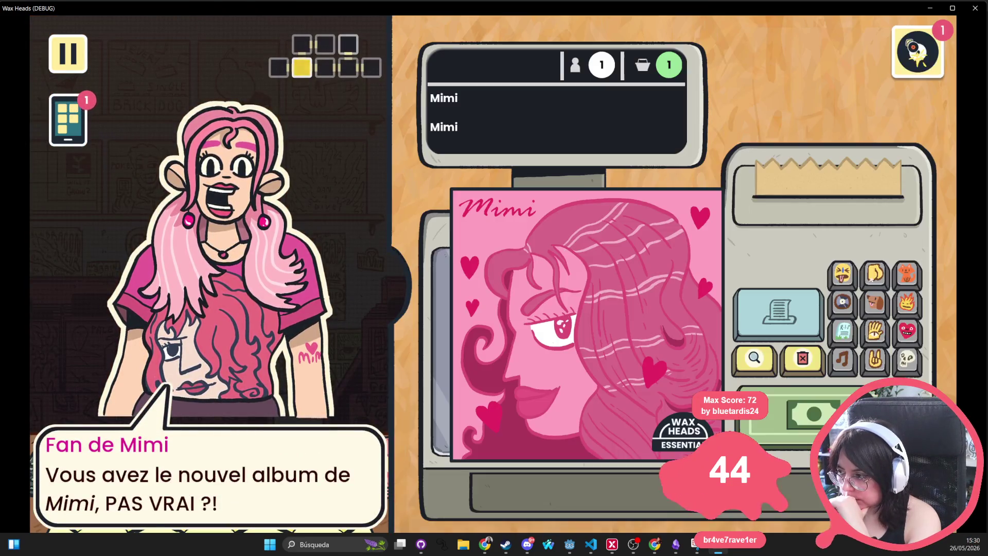
left_click(814, 297)
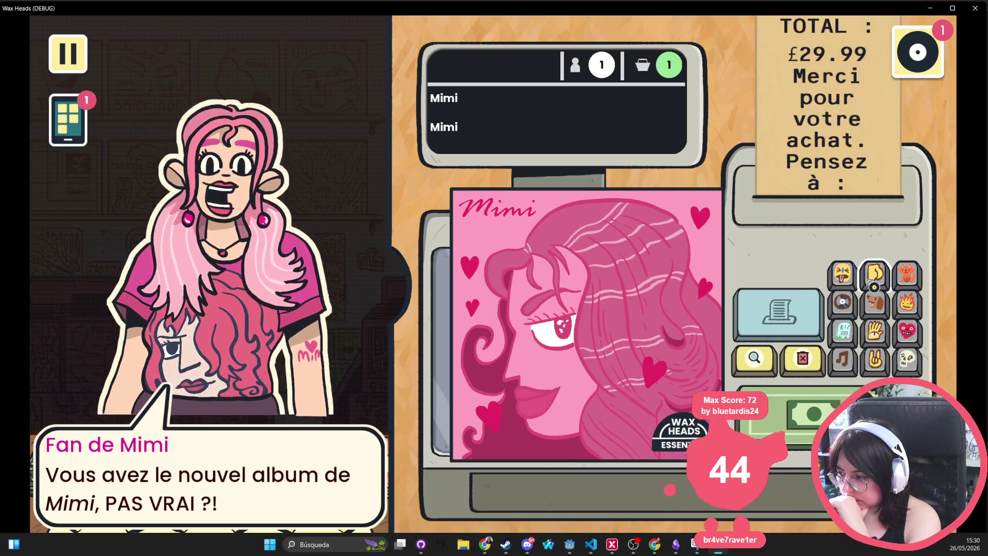
left_click(874, 301)
left_click(874, 302)
left_click(874, 302)
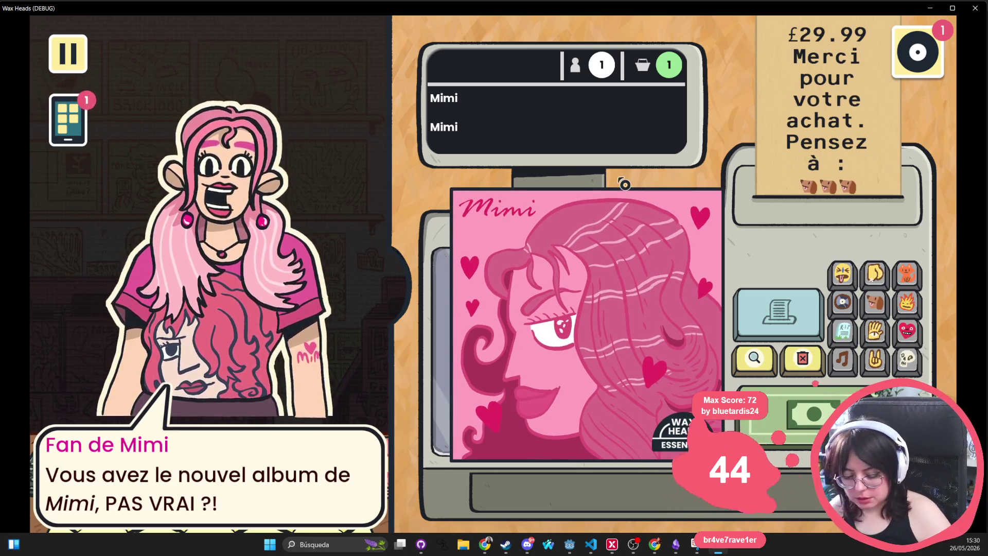
key("alt+F4")
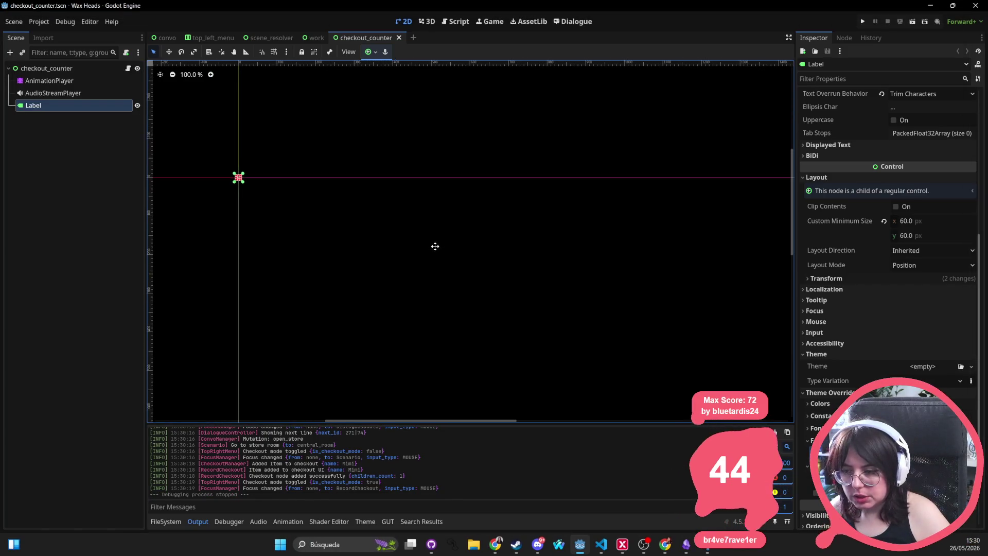
Open record_checkout.tscn after trying 'ticket' and 'cash tscn' Quick Open searches
key("alt+shift+o")
type("ticket")
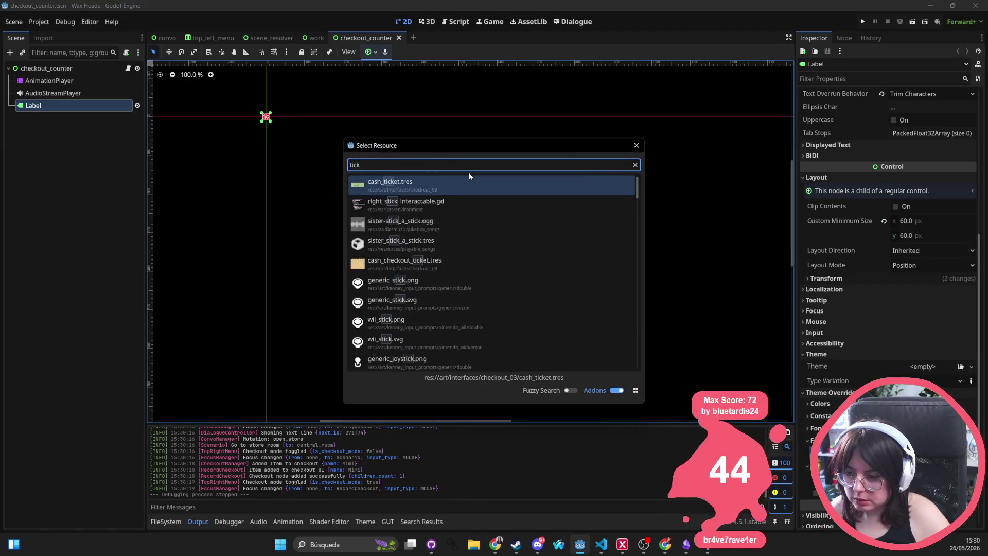
key("Down")
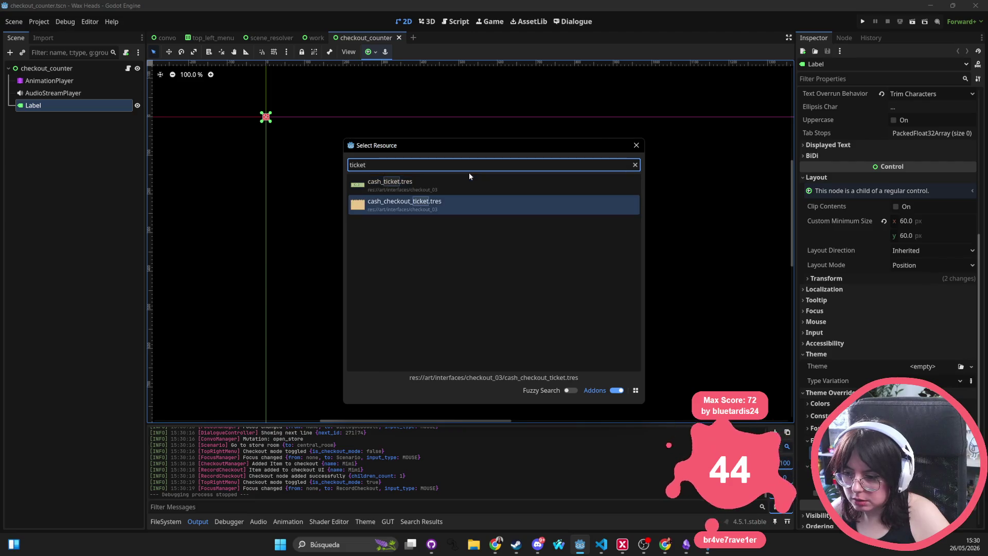
key("ctrl+BackSpace")
type("cash")
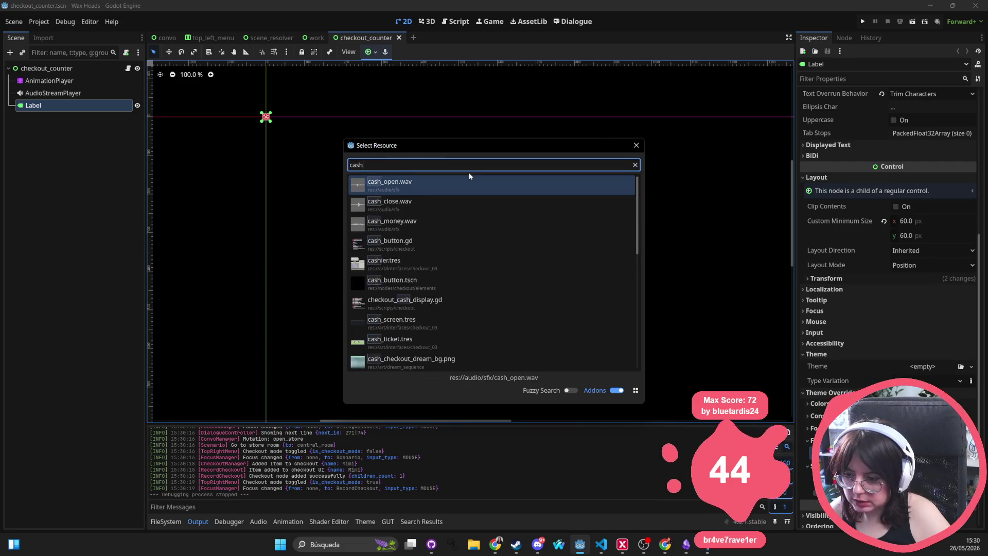
type(" tscn")
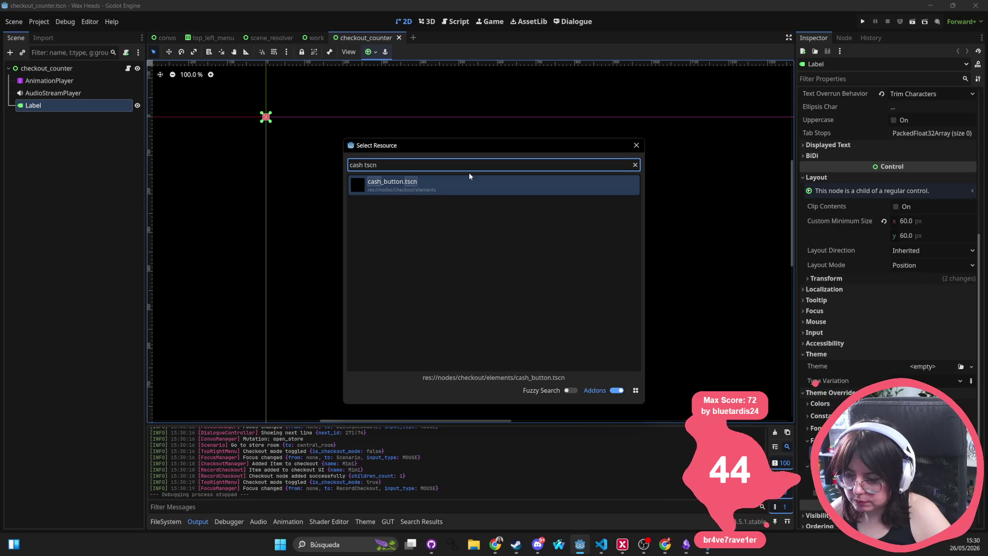
key("BackSpace")
key("BackSpace")
key("BackSpace")
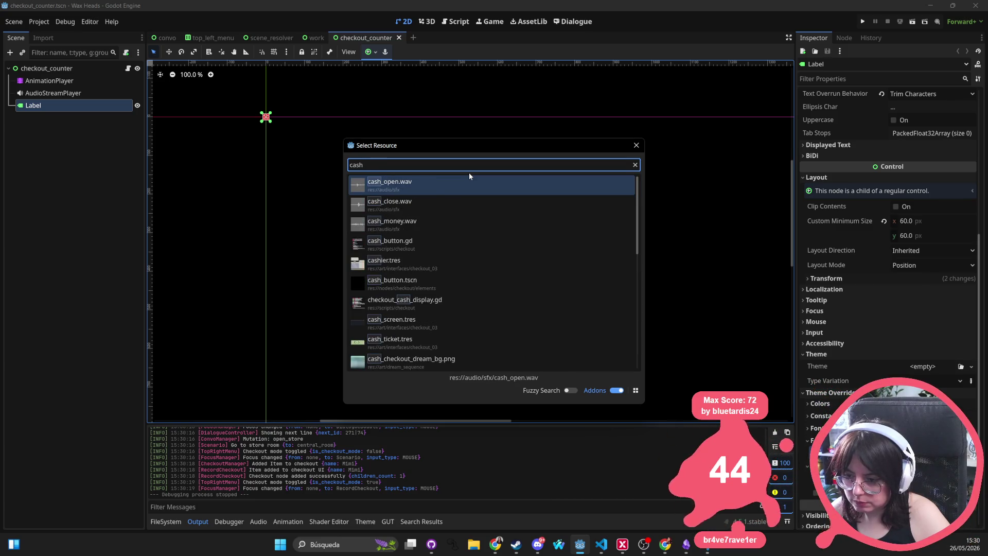
type("checkout tscn")
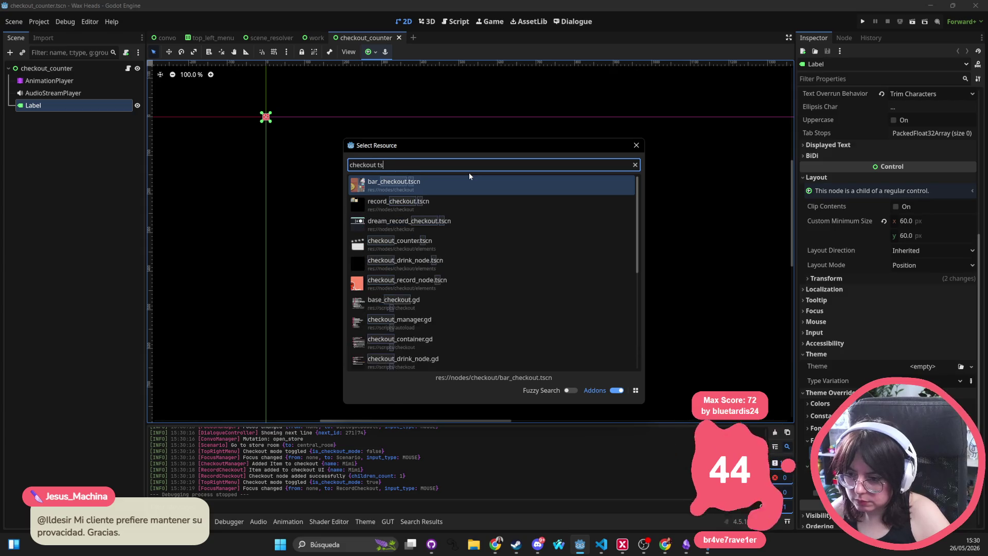
key("Down")
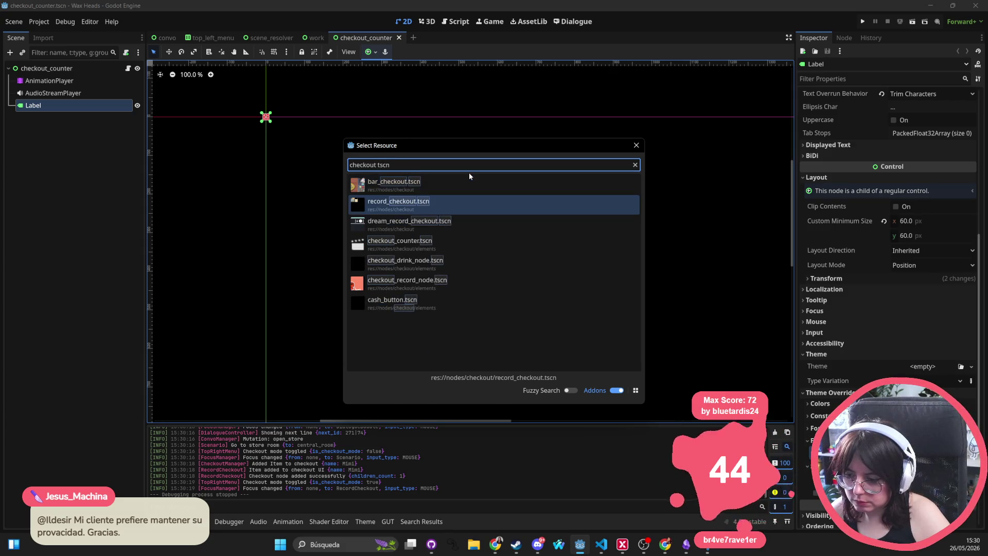
key("Return")
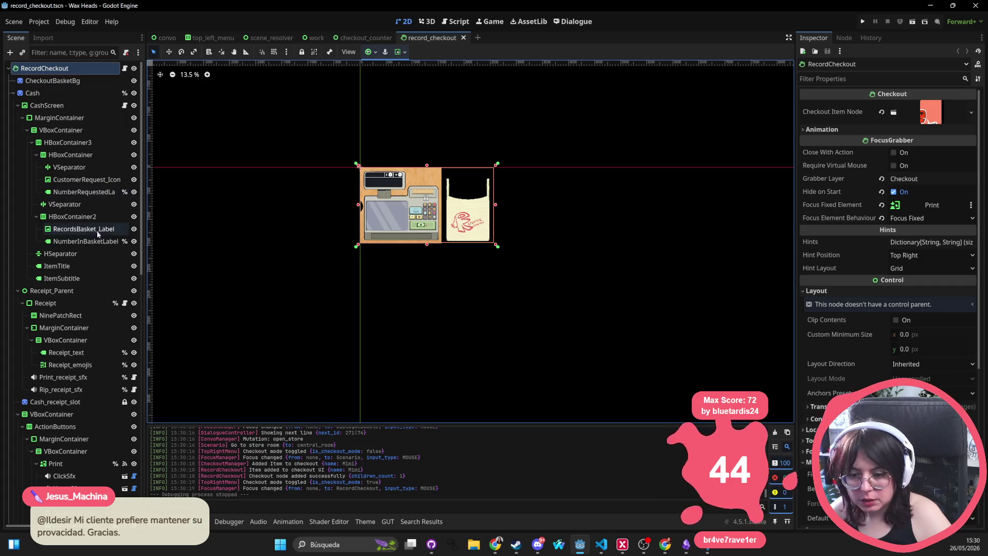
Switch to scale mode and look up 'receipt' files without opening any
scroll(70, 255, "down", 5)
key("s")
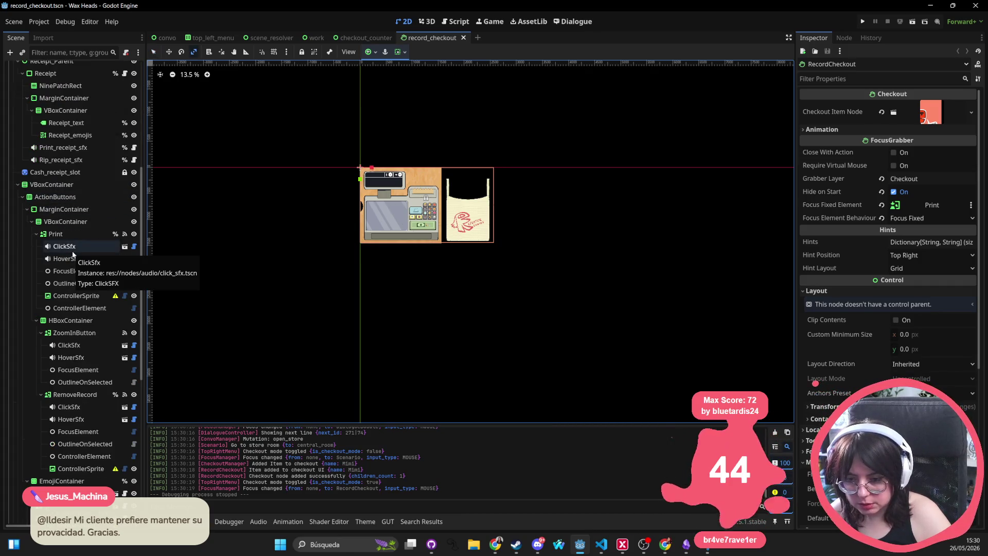
key("alt+shift+o")
type("receipt")
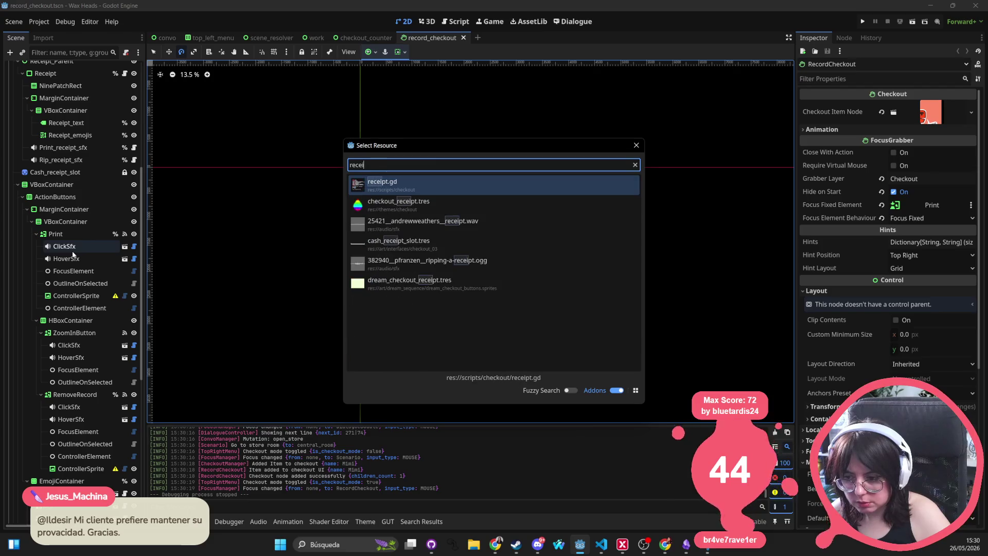
key("Escape")
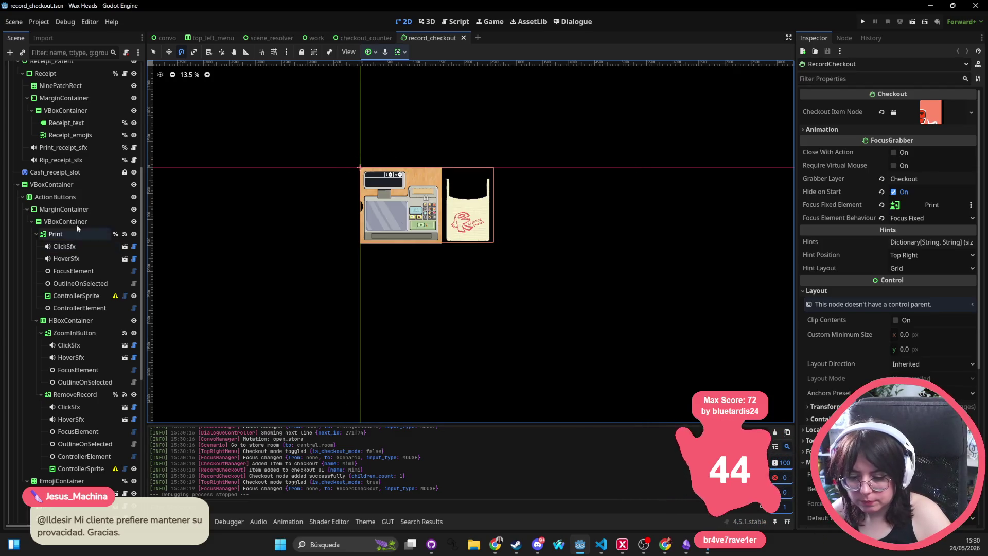
scroll(429, 199, "up", 1)
scroll(430, 200, "up", 4)
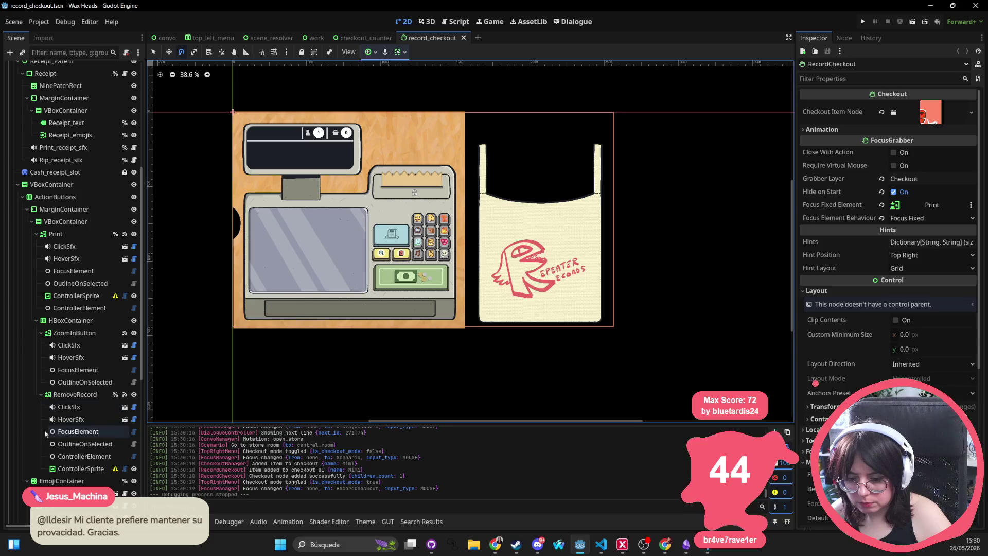
scroll(81, 246, "up", 5)
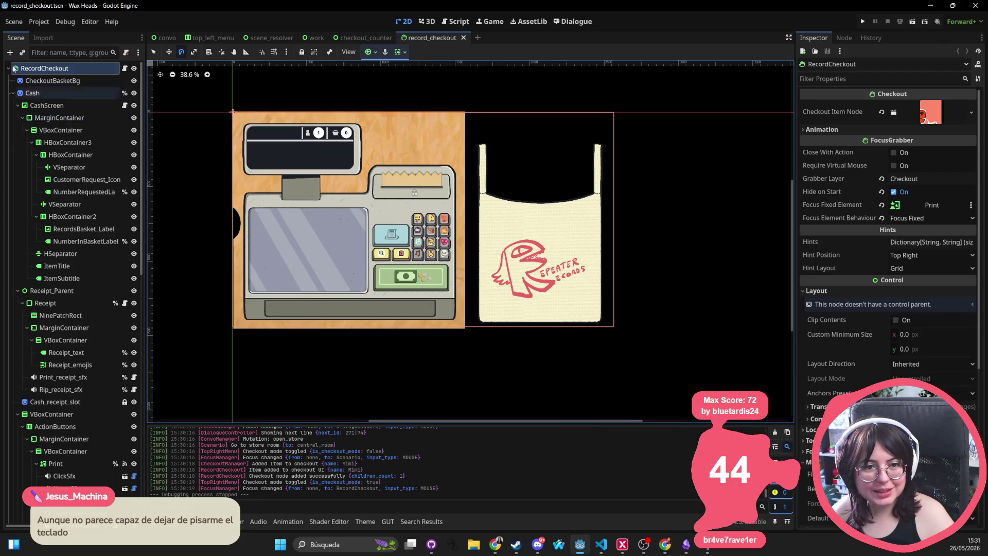
Collapse CashScreen and inspect the receipt's MarginContainer, VBoxContainer and constant overrides
left_click(18, 106)
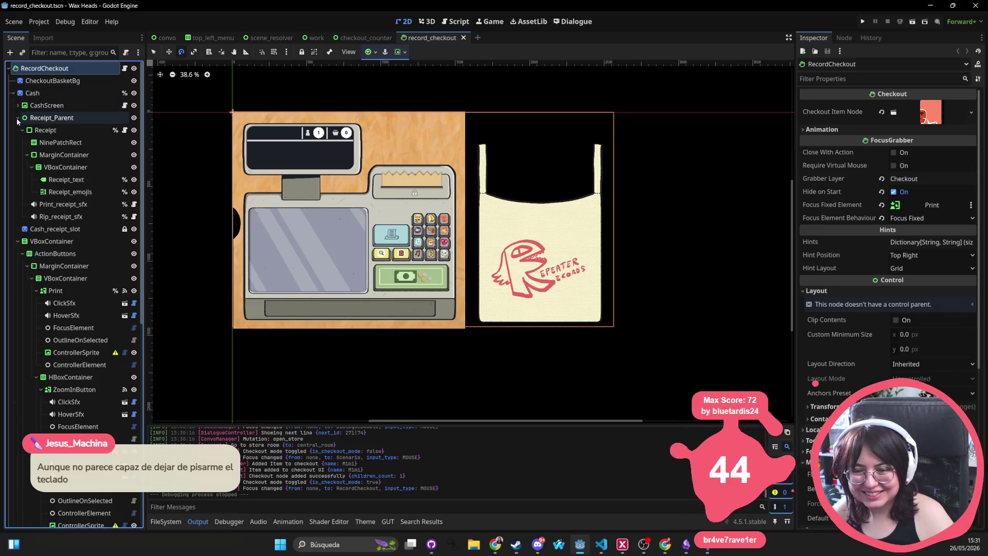
left_click(44, 154)
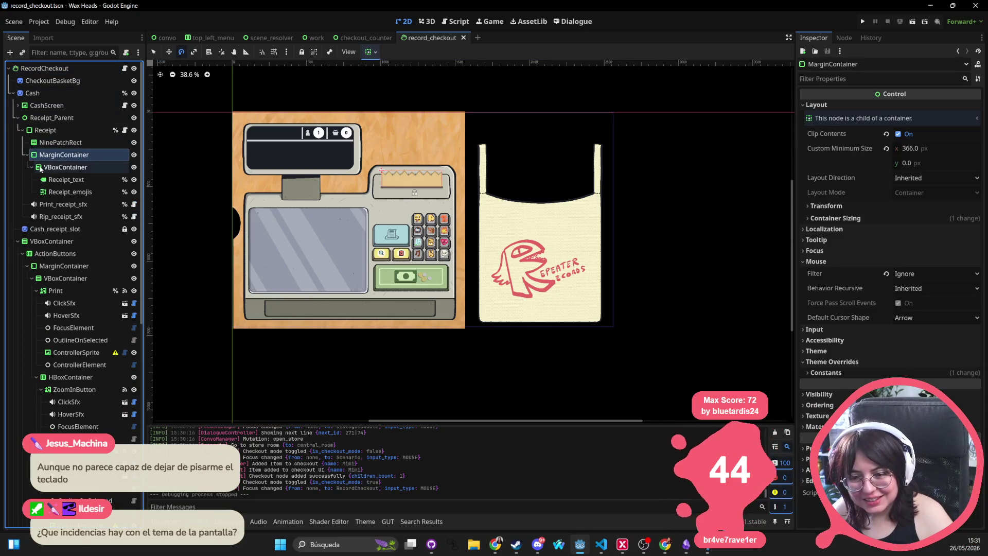
left_click(45, 167)
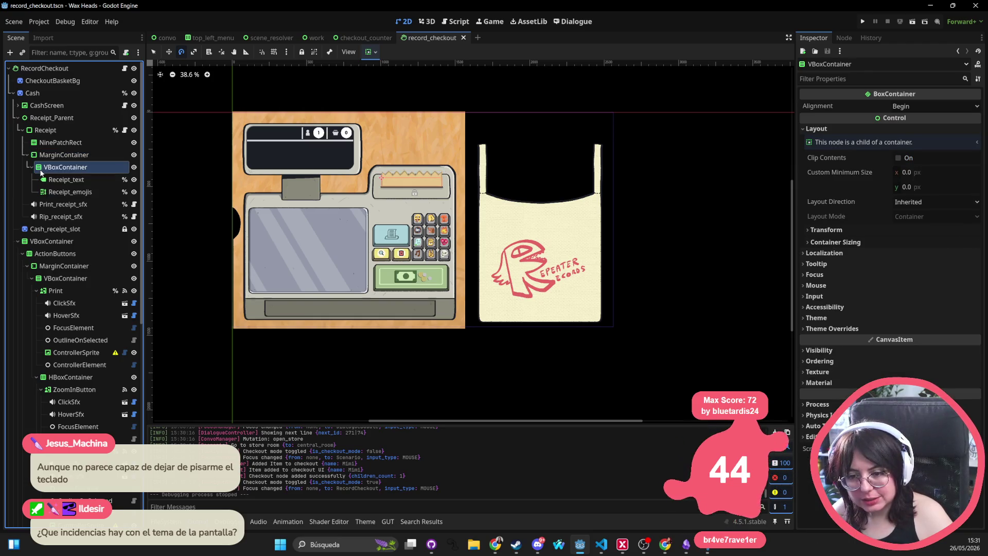
left_click(61, 155)
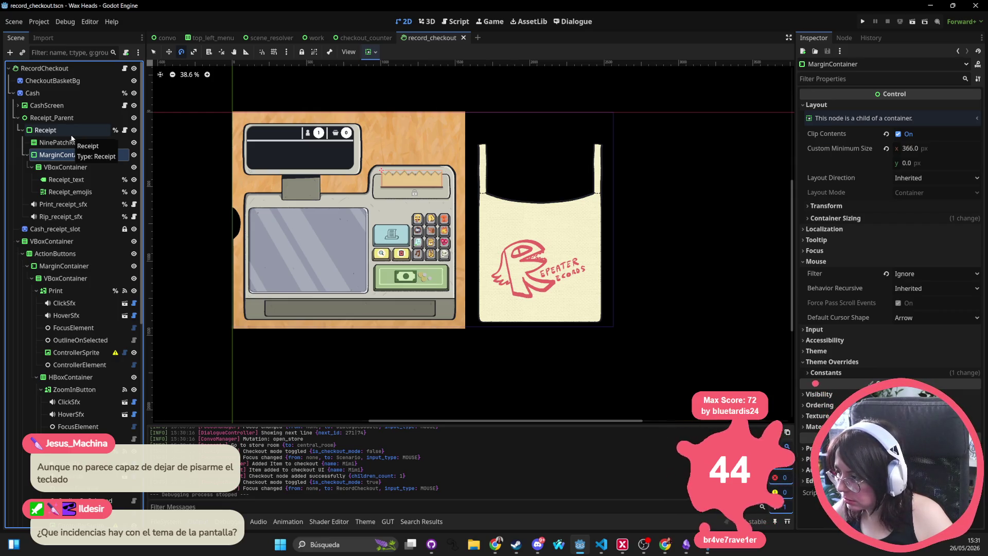
left_click(925, 369)
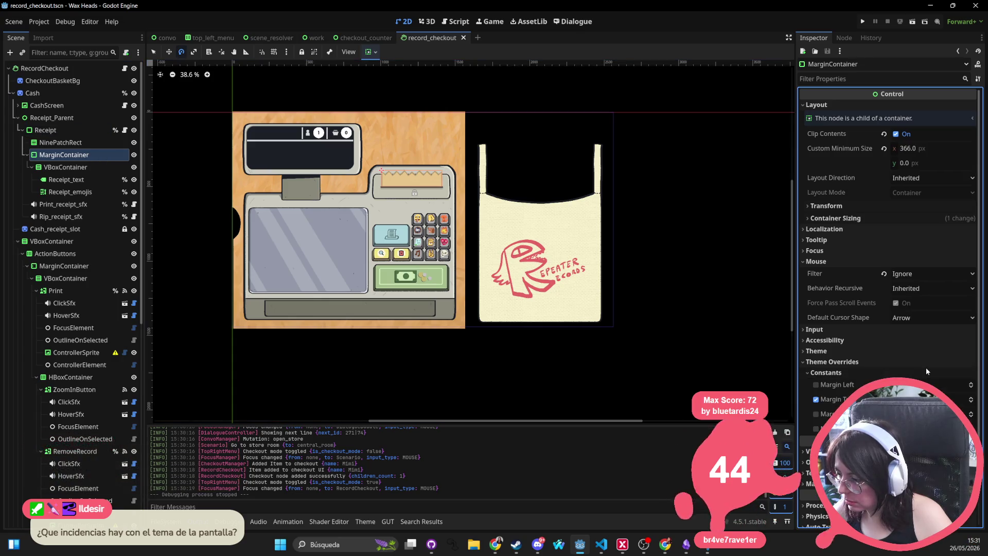
Enable a Font Size theme override on the Receipt_text label and save the scene
left_click(66, 179)
scroll(864, 340, "down", 4)
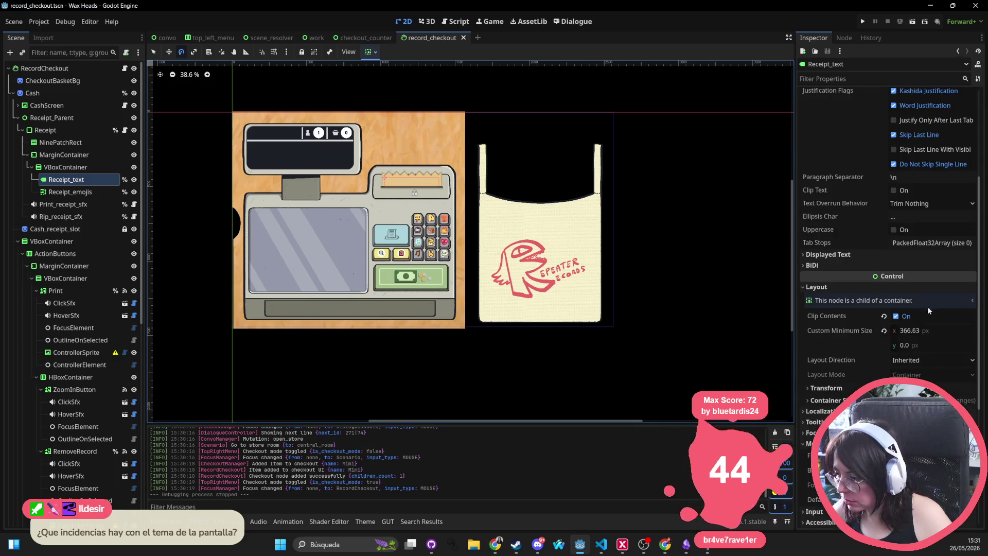
scroll(928, 305, "down", 5)
scroll(823, 216, "up", 4)
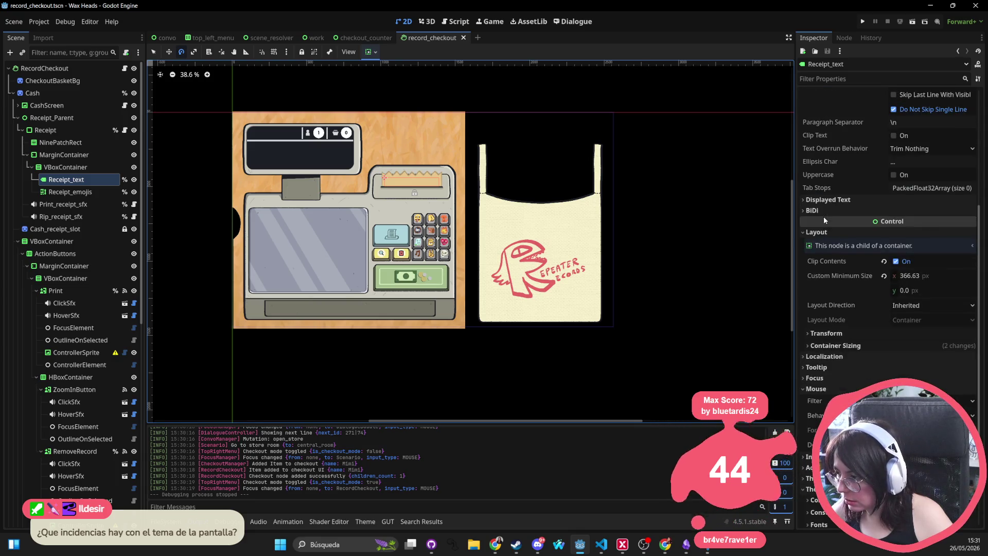
scroll(834, 299, "down", 4)
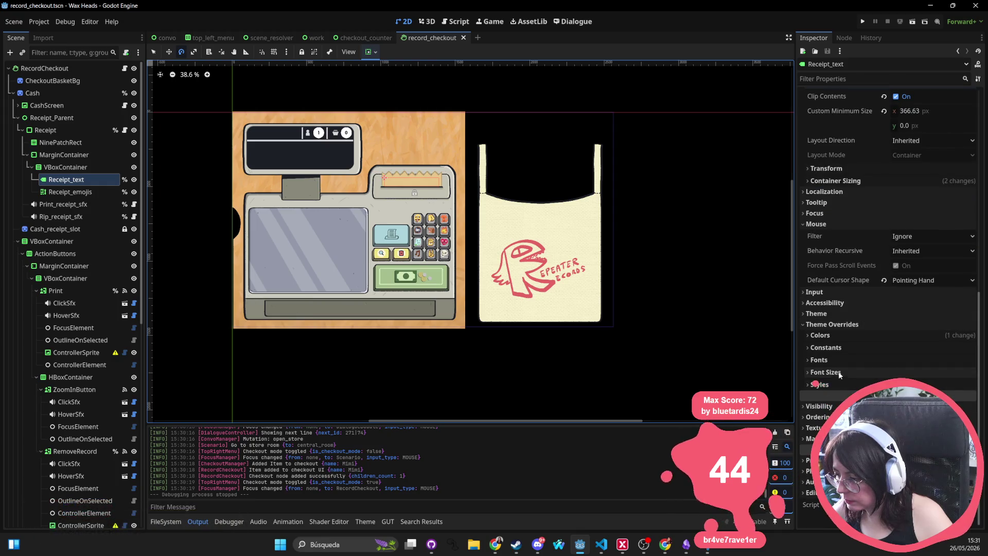
left_click(845, 359)
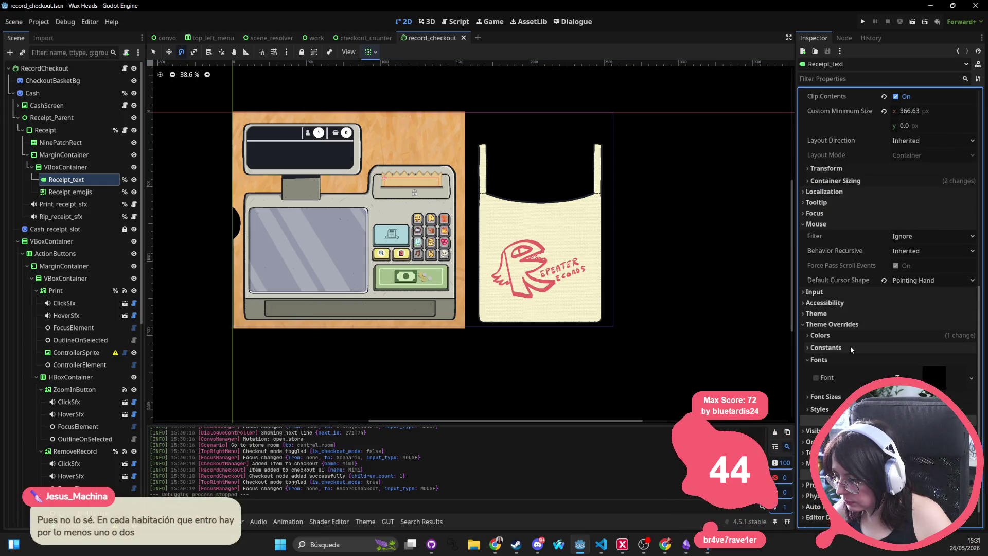
left_click(849, 359)
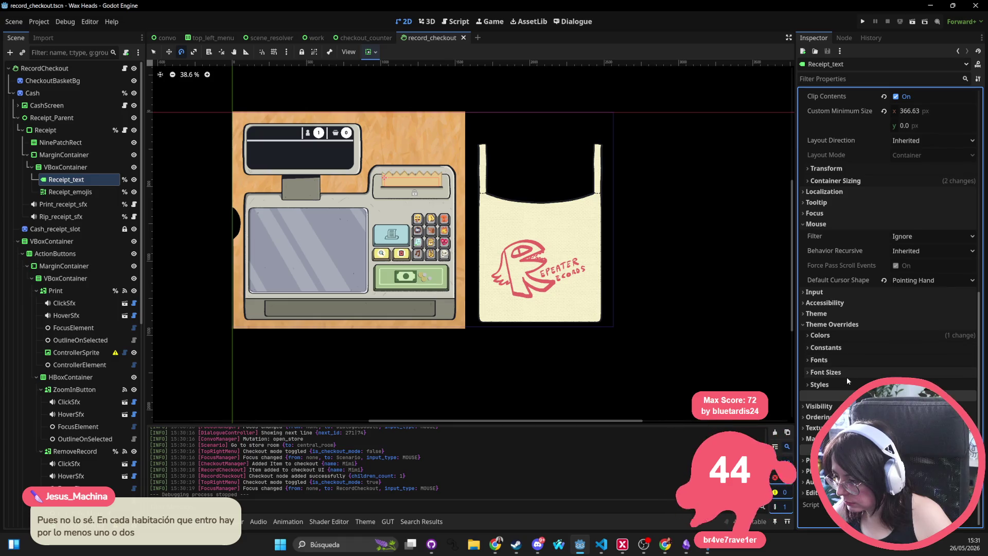
left_click(844, 372)
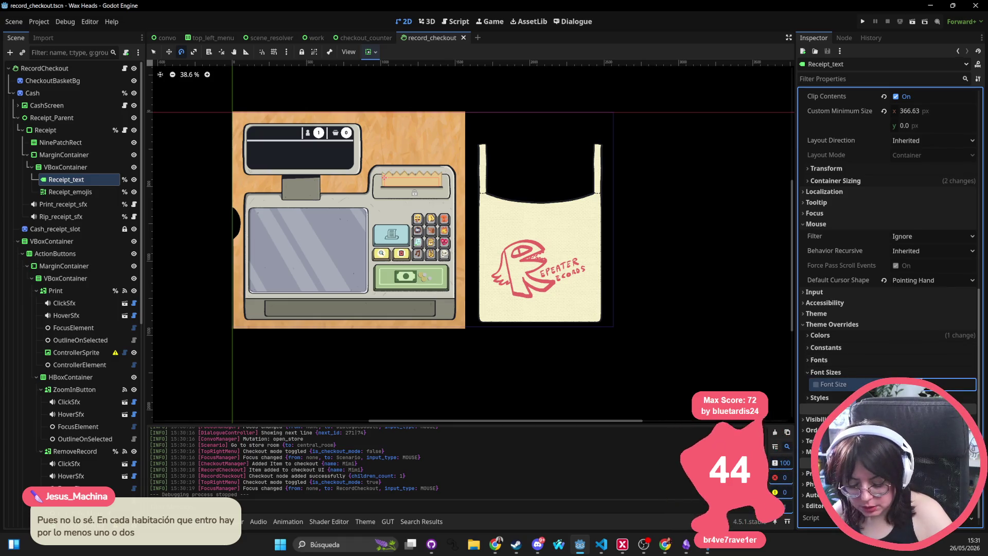
left_click(816, 384)
key("ctrl+s")
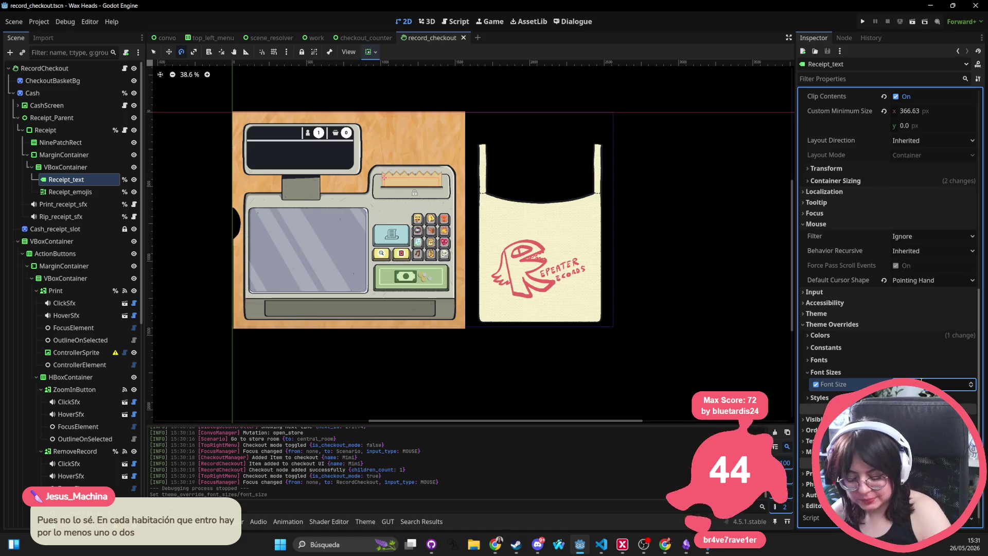
key("shift+alt+o")
Open bar_checkout.tscn from a 'checkout' Quick Open search, select Receipt_Parent, then go to the convo scene
type("checkout")
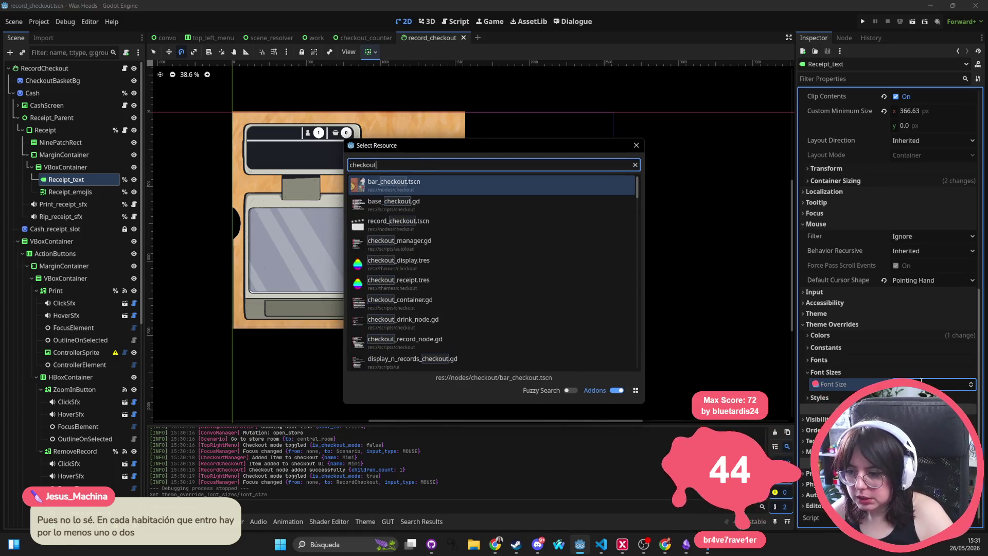
left_click(394, 201)
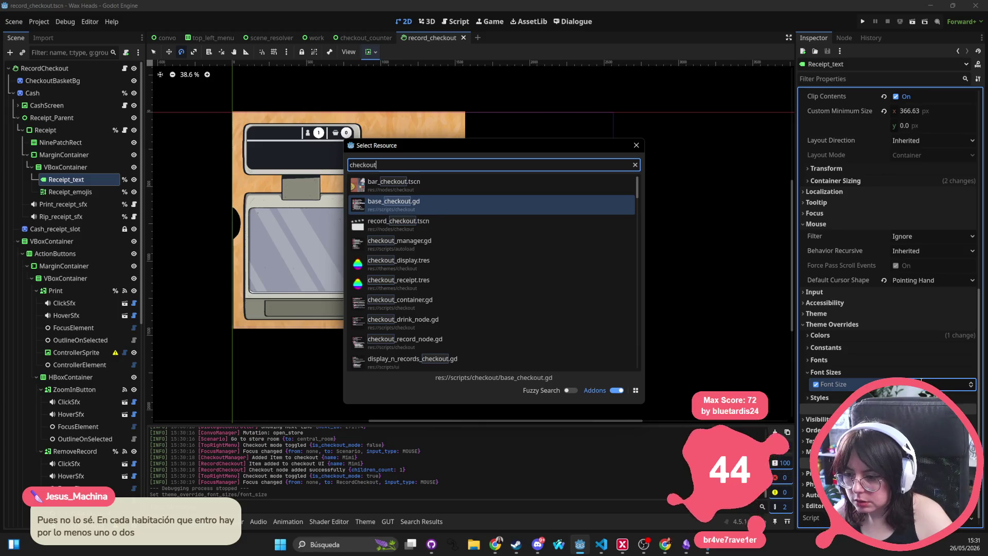
left_click(398, 220)
double_click(394, 181)
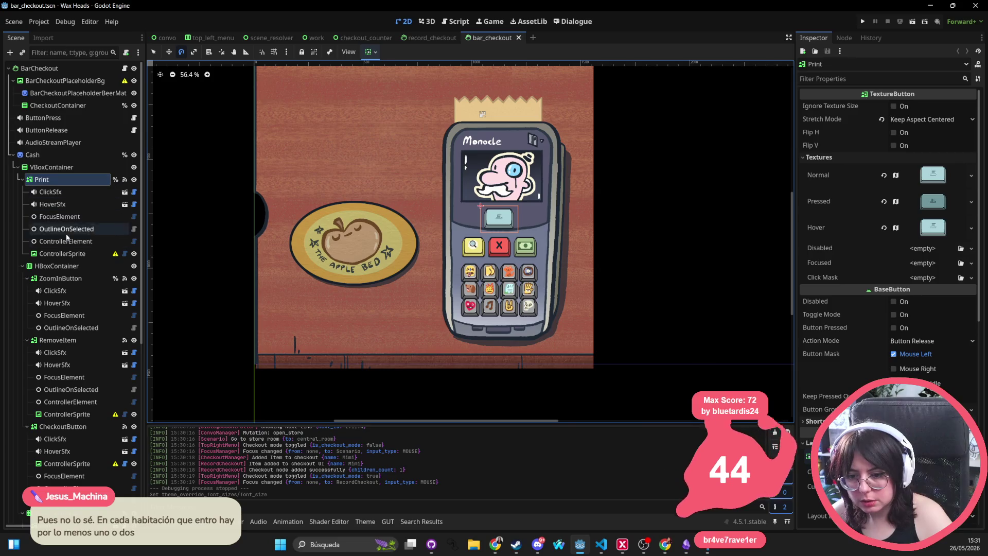
left_click(517, 112)
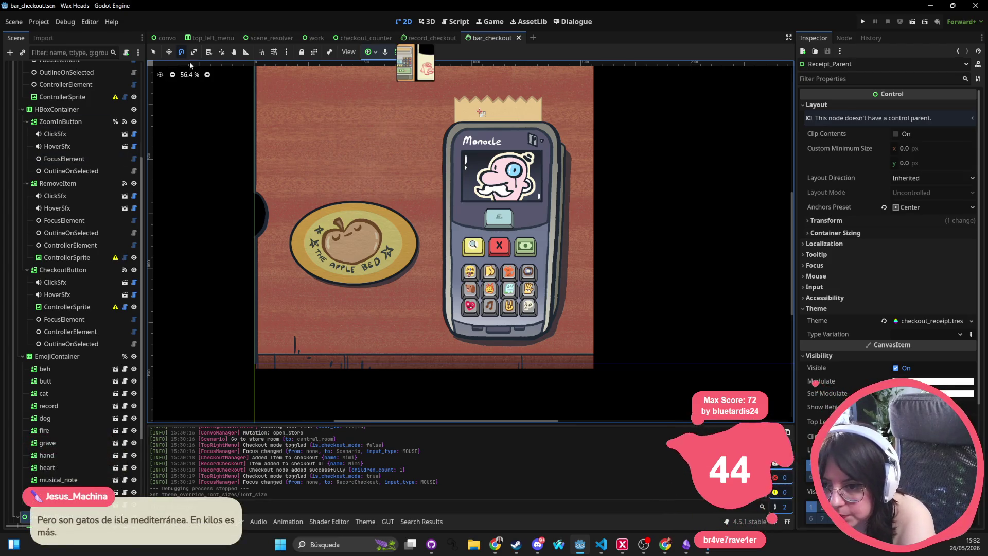
left_click(167, 43)
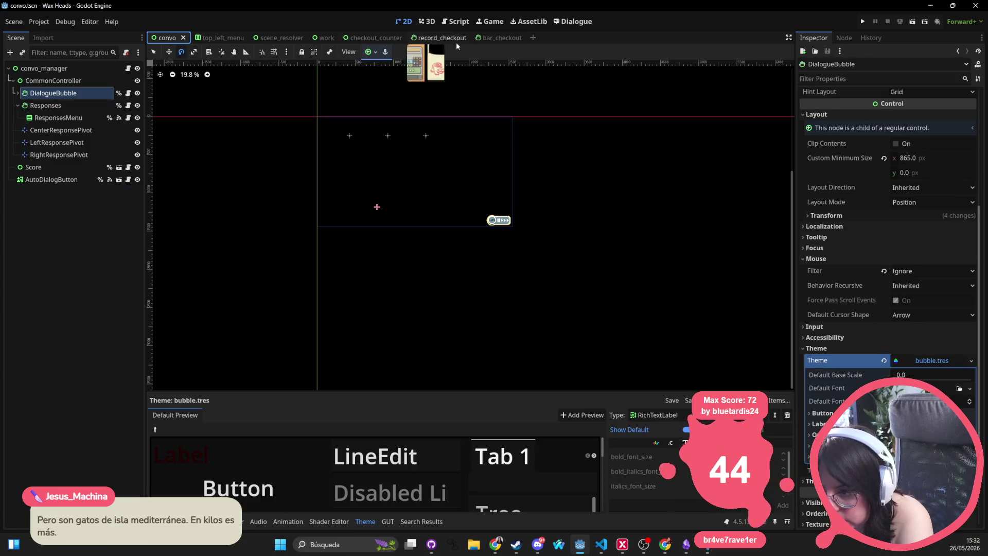
Cycle through the top_left_menu, scene_resolver and checkout_counter scenes, ending on the work scene
left_click(211, 38)
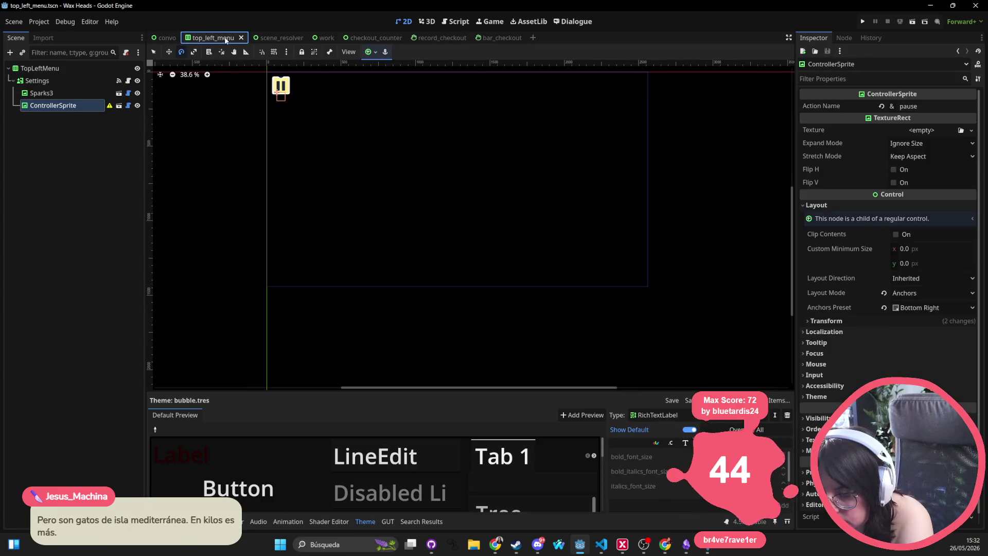
left_click(272, 38)
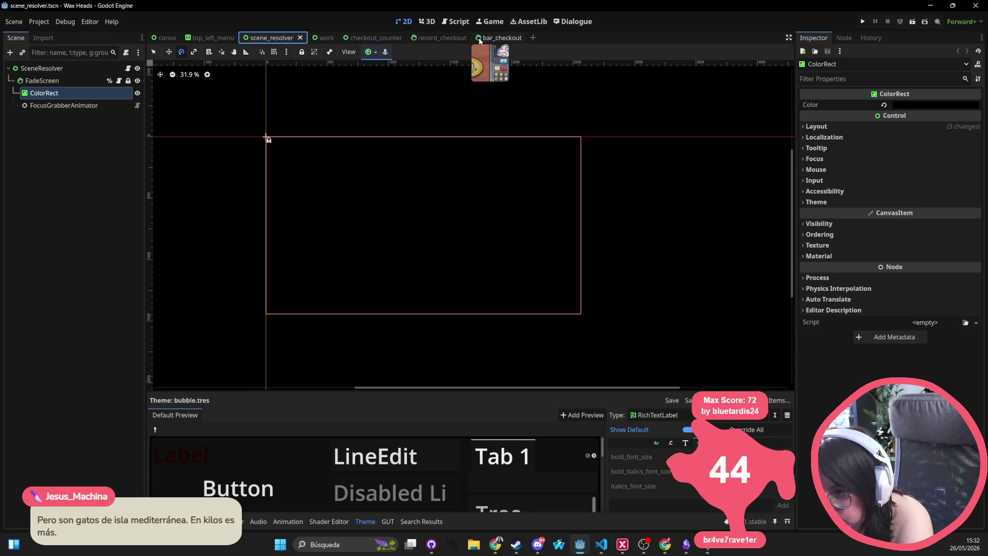
left_click(366, 38)
scroll(408, 114, "down", 5)
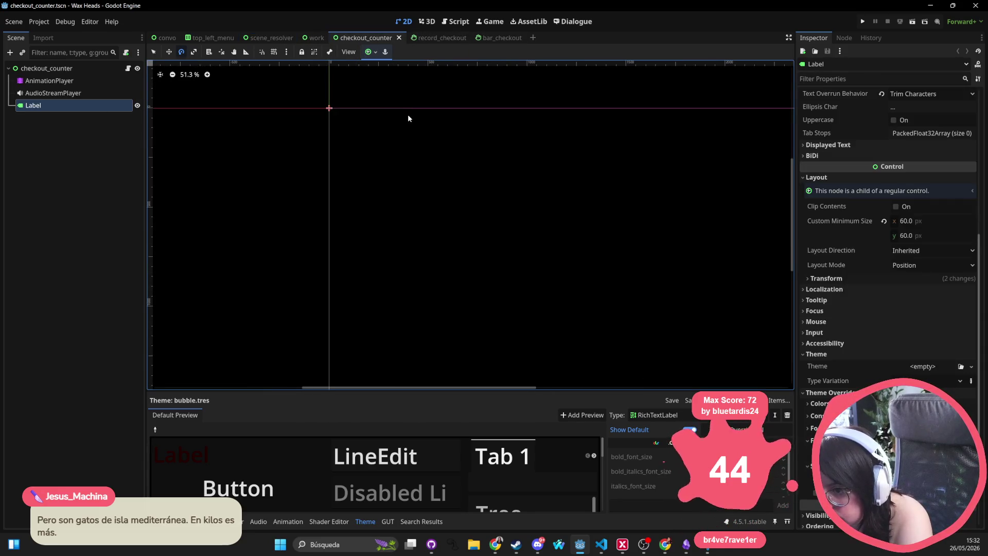
left_click(309, 38)
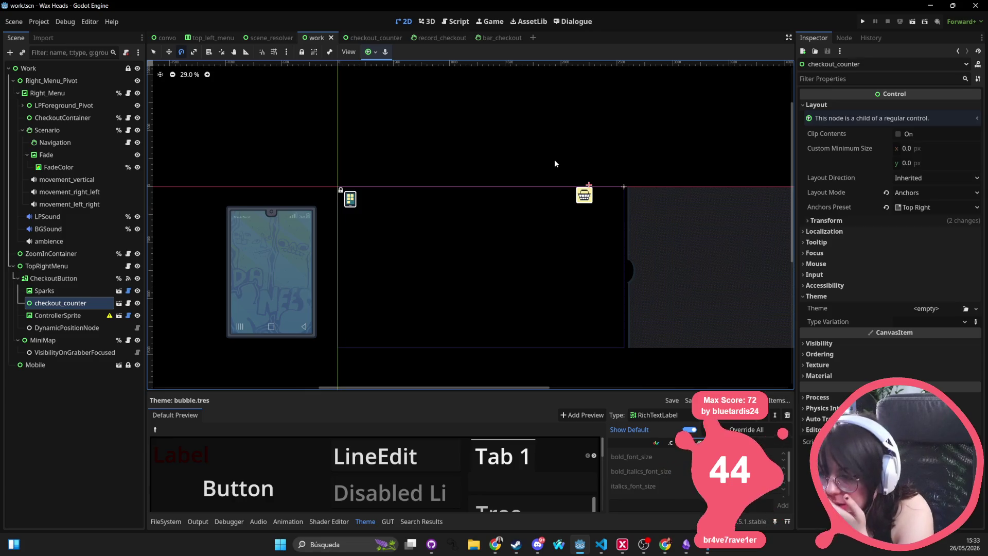
Back in record_checkout, select the grave emoji button and zoom in on the register keypad
left_click(433, 38)
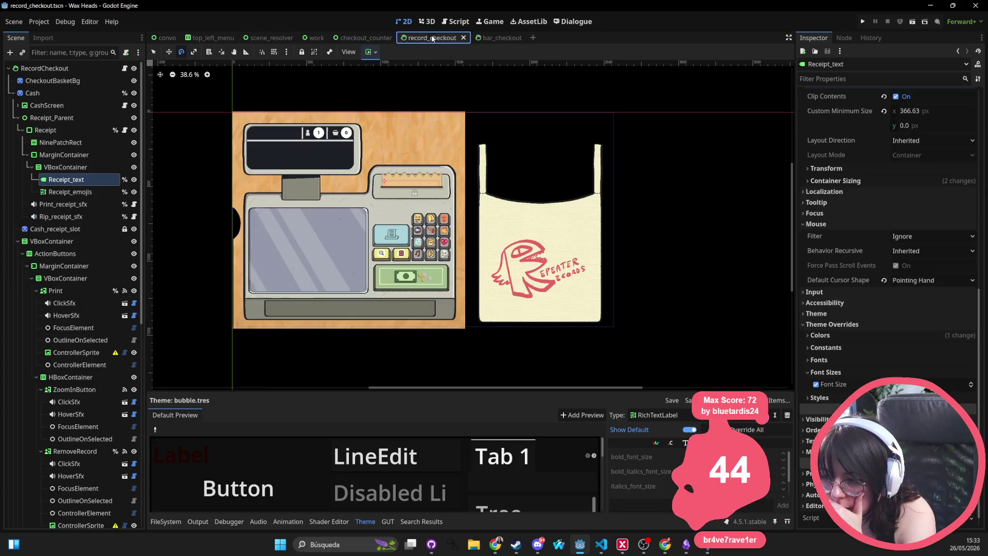
left_click(419, 242)
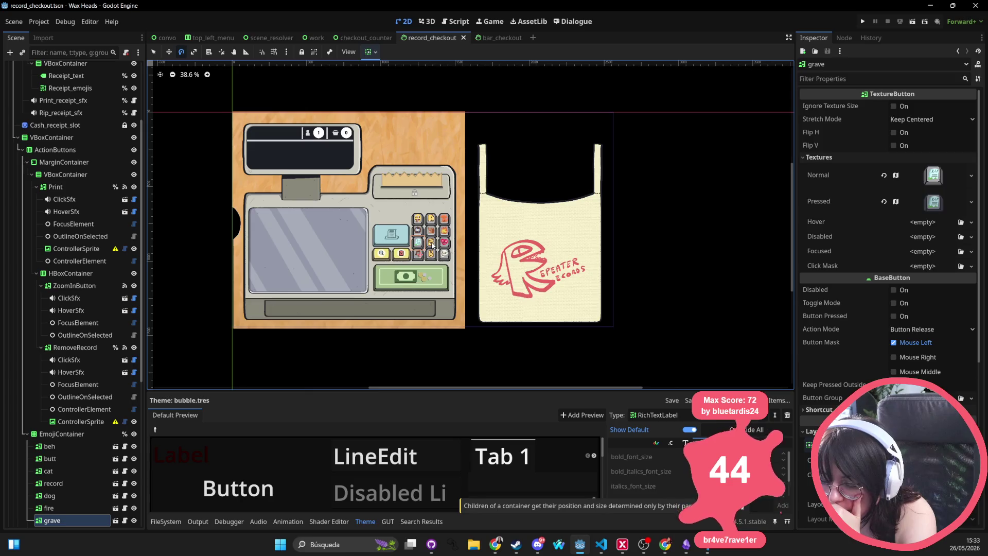
scroll(431, 247, "up", 5)
scroll(431, 247, "down", 5)
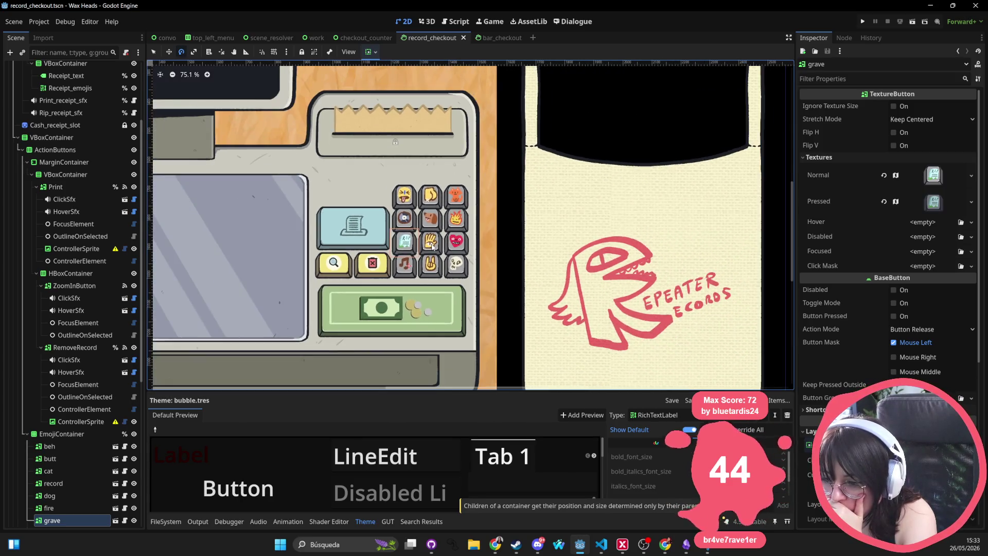
scroll(450, 191, "up", 1)
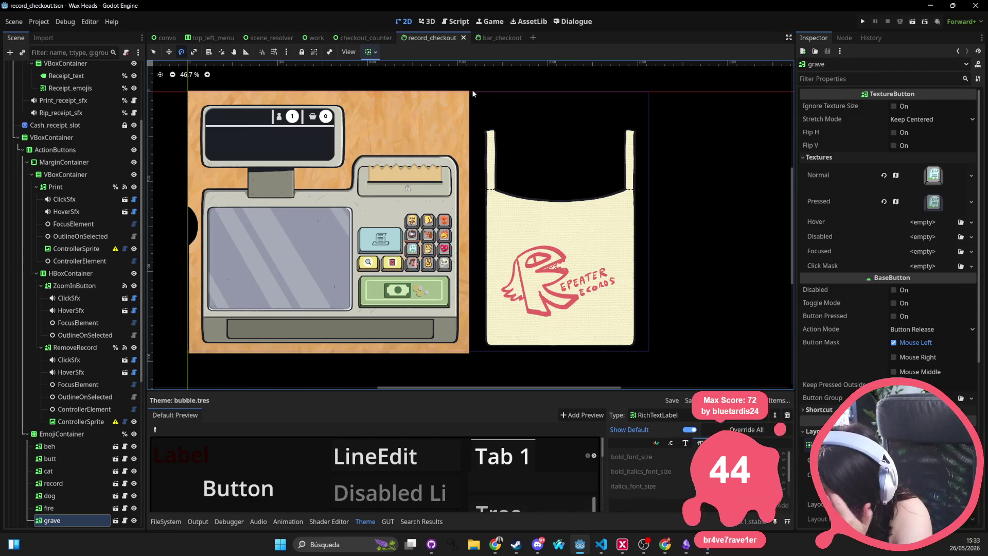
scroll(417, 250, "up", 3)
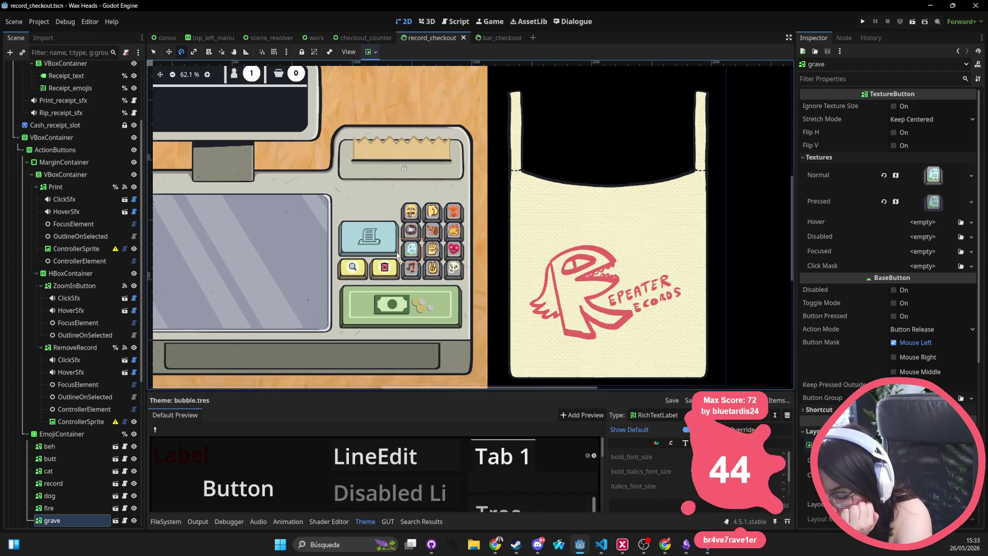
scroll(416, 250, "up", 3)
scroll(416, 251, "up", 5)
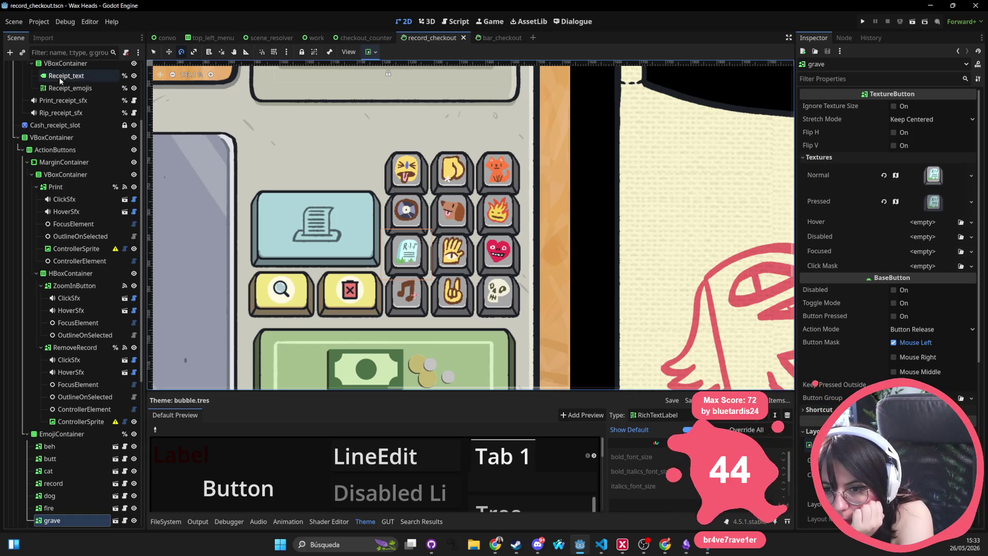
scroll(72, 399, "up", 4)
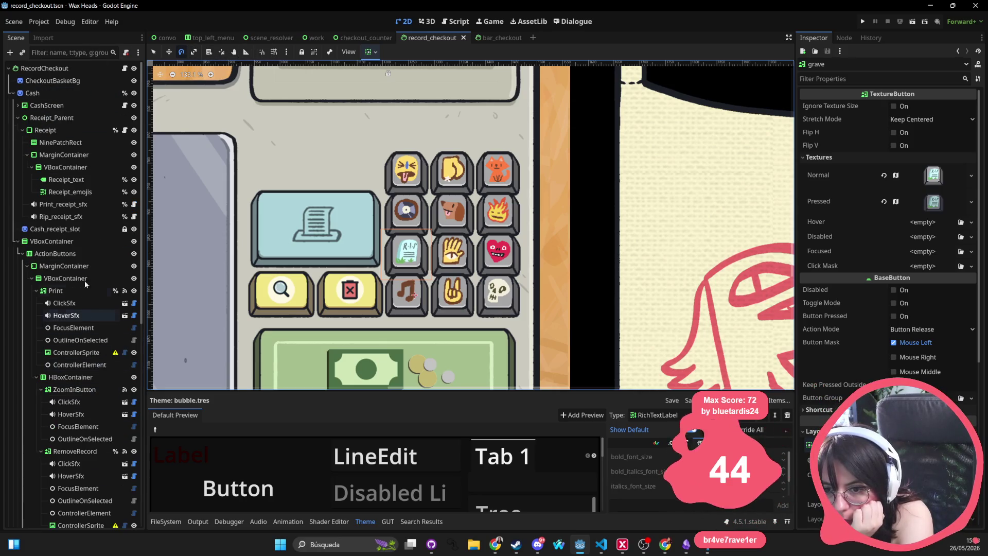
right_click(51, 71)
Add a Panel child node to RecordCheckout and drag it over the grave emoji button
left_click(76, 96)
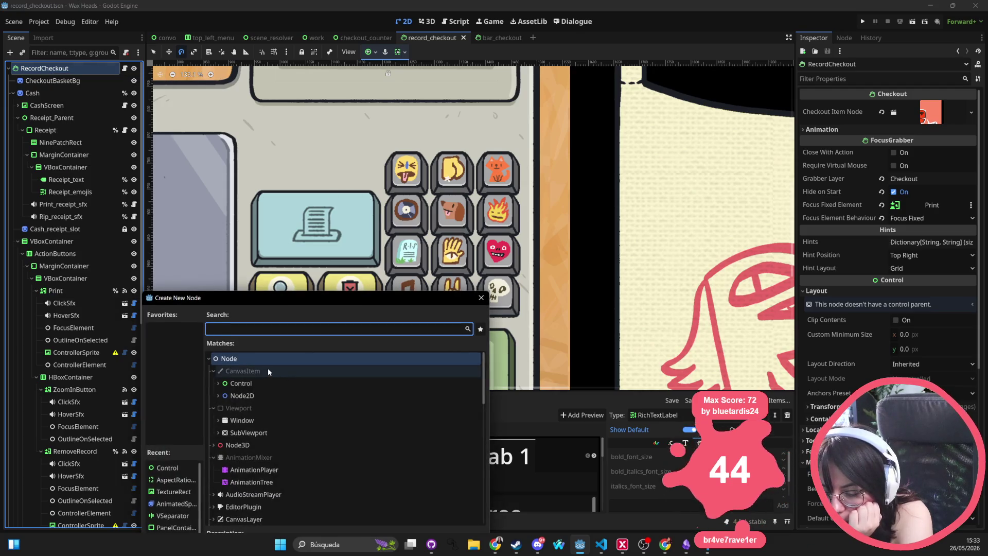
type("panel")
key("Return")
scroll(268, 368, "down", 3)
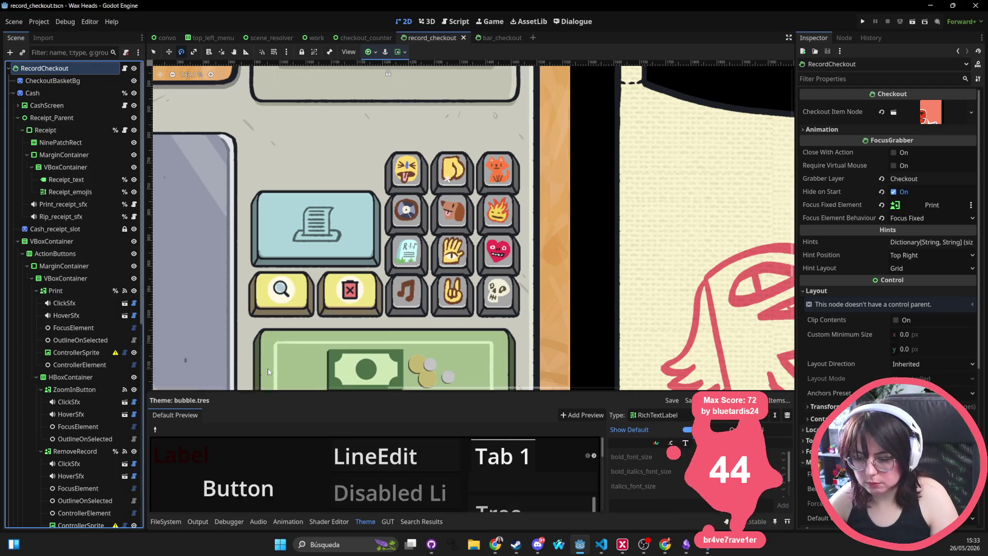
scroll(467, 150, "down", 3)
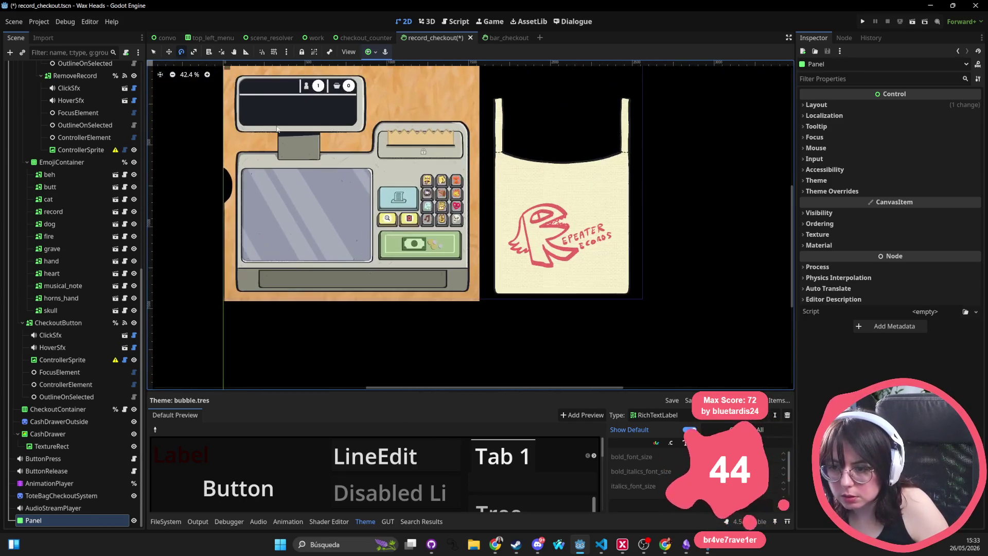
scroll(192, 117, "up", 2)
left_click_drag(188, 114, 192, 120)
key("Escape")
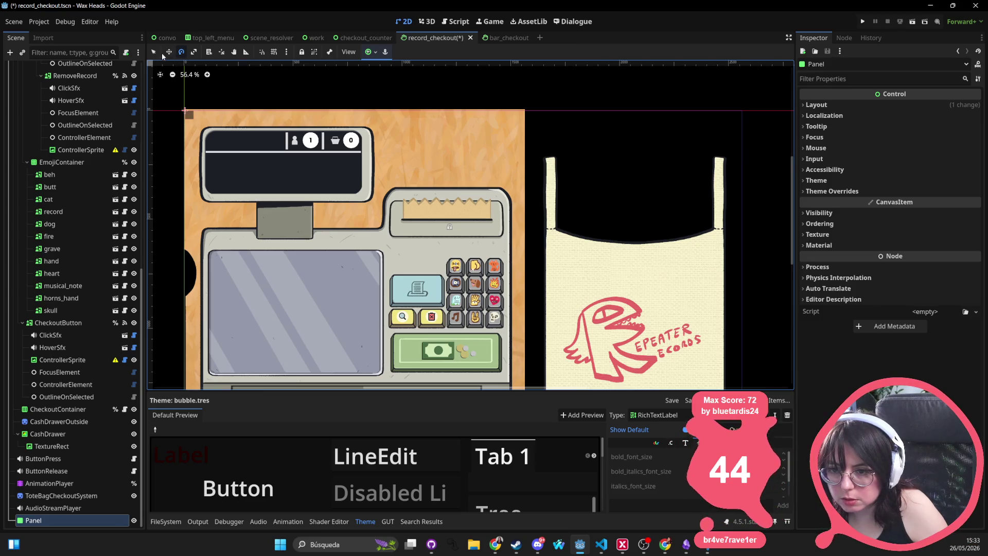
key("w")
mouse_move(186, 105)
left_mouse_down()
mouse_move(439, 263)
mouse_move(446, 314)
mouse_move(453, 297)
left_mouse_up()
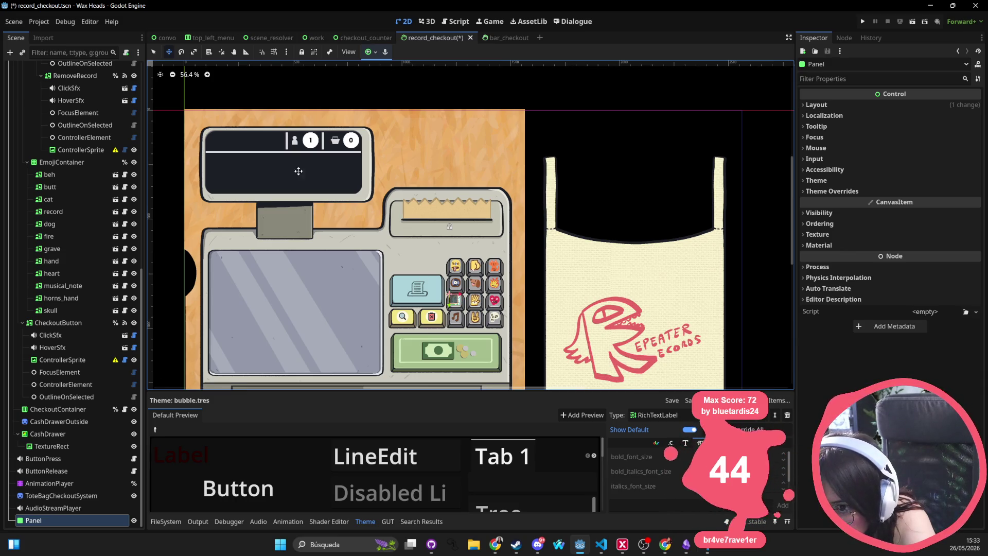
scroll(448, 271, "up", 5)
scroll(448, 271, "up", 3)
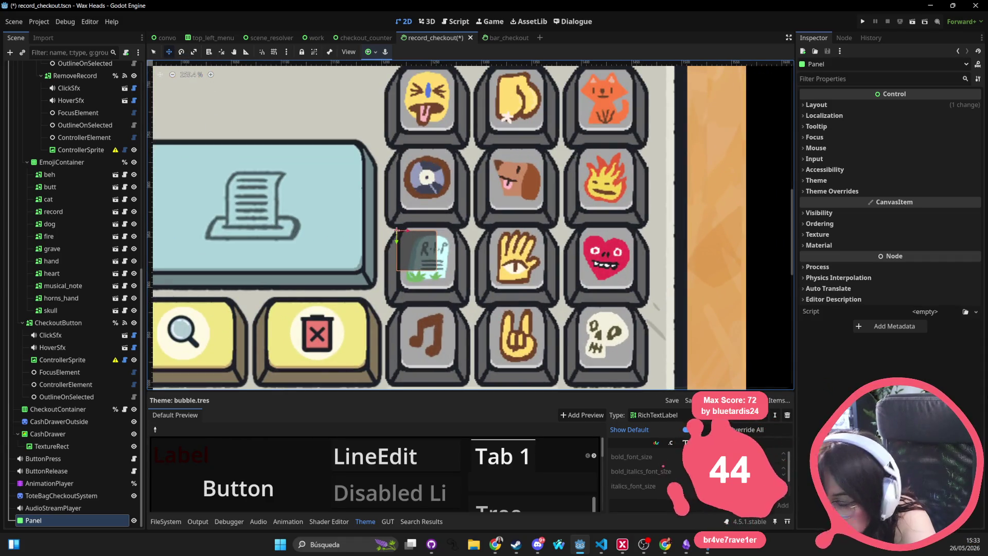
left_click_drag(416, 256, 431, 264)
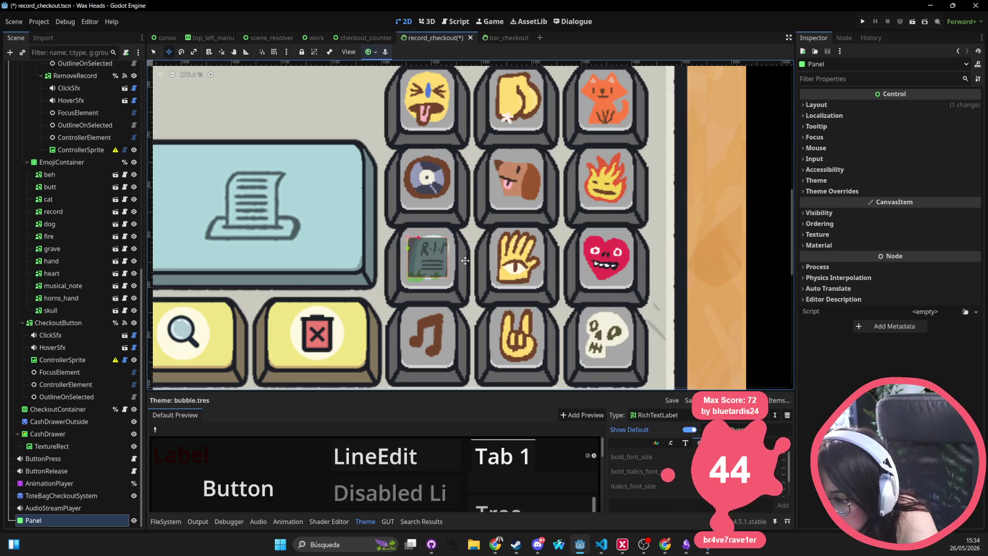
Set the Panel's size to 60×60 and reposition it over the grave button
left_click(851, 193)
left_click(833, 104)
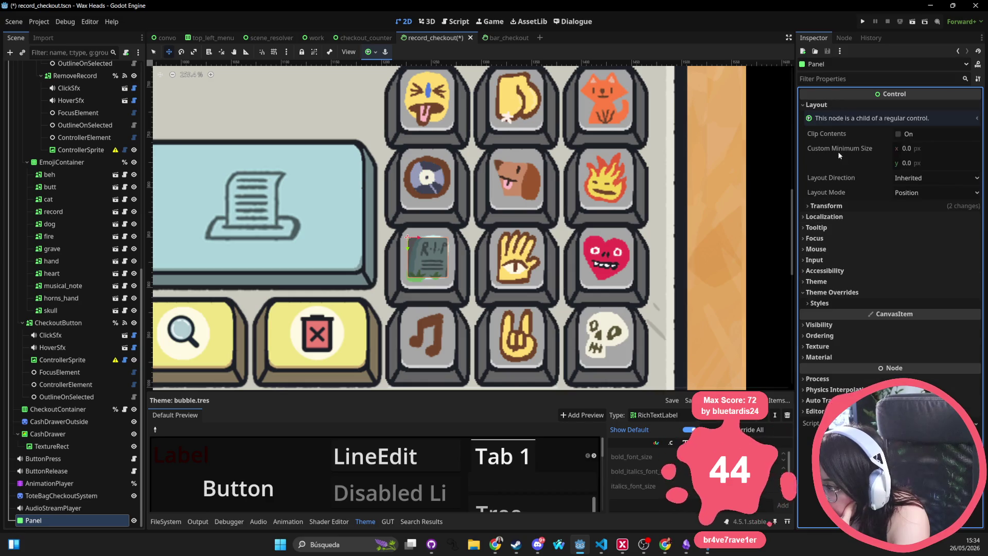
left_click(842, 204)
left_click(915, 219)
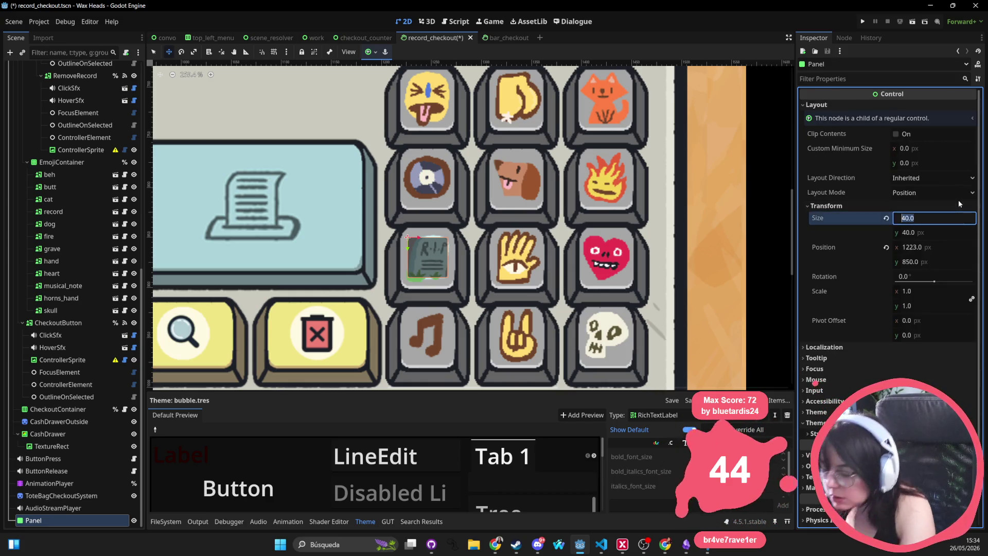
type("60")
key("Return")
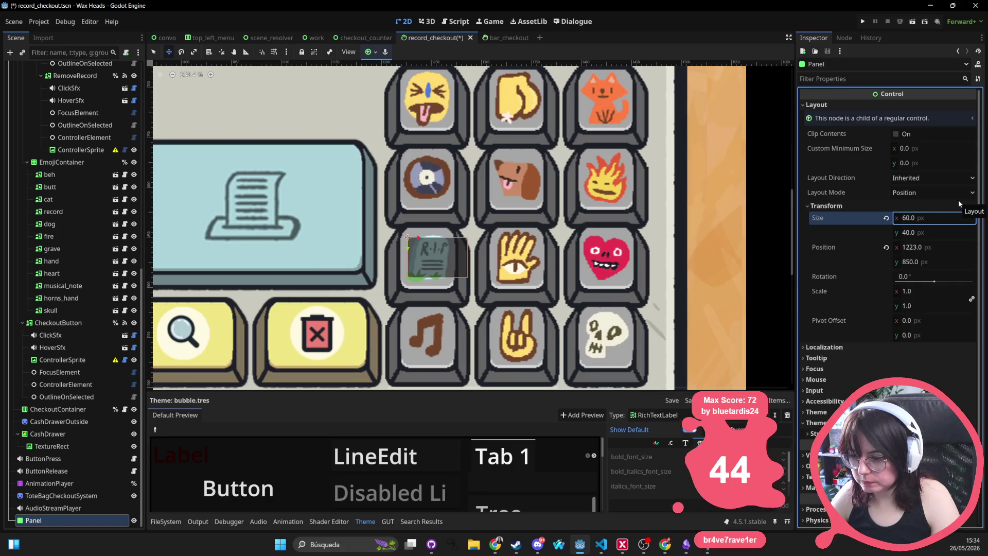
left_click(931, 233)
type("60")
key("Return")
left_click_drag(447, 271, 437, 264)
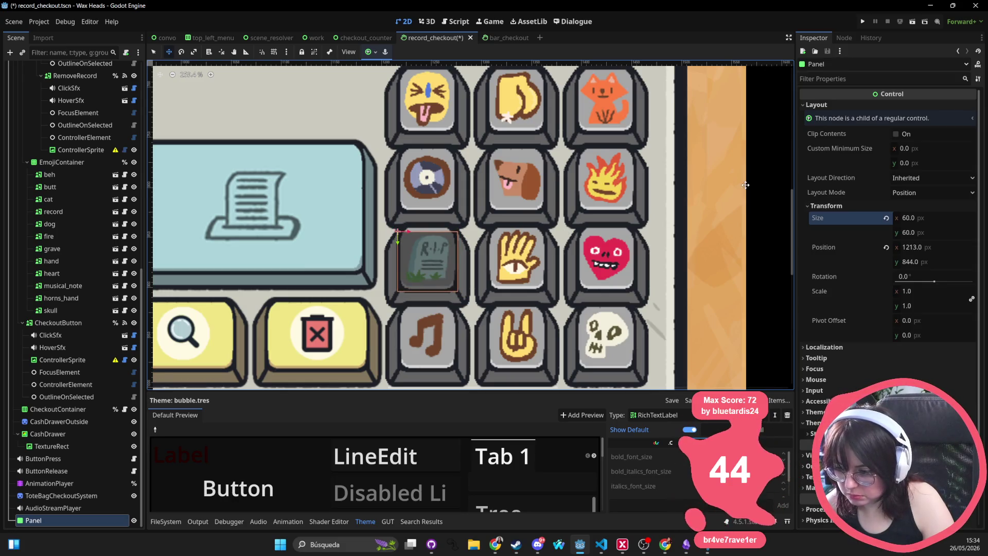
Resize the Panel to 65×65 and shift it to cover the grave button
left_click(924, 218)
type("65")
key("Tab")
type("65")
key("Return")
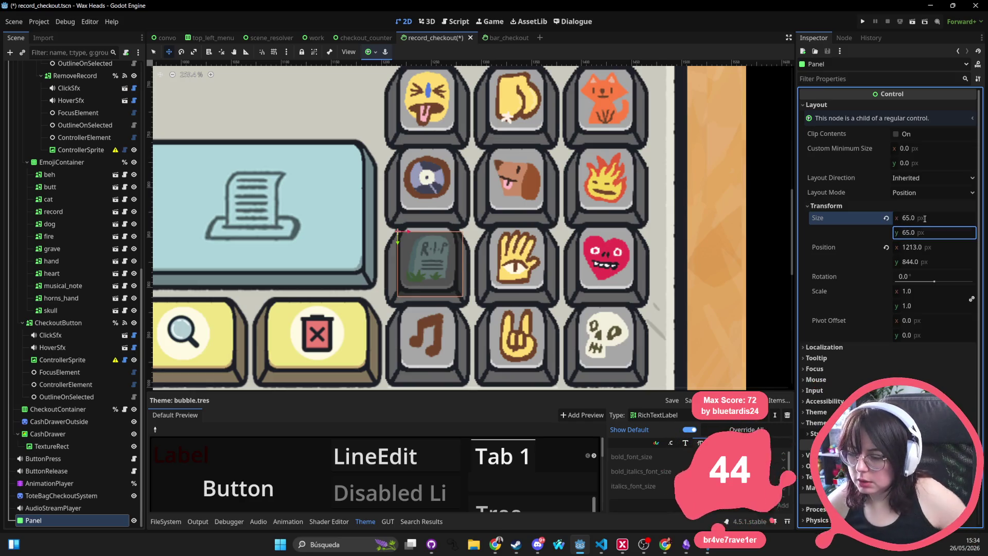
left_click(430, 271)
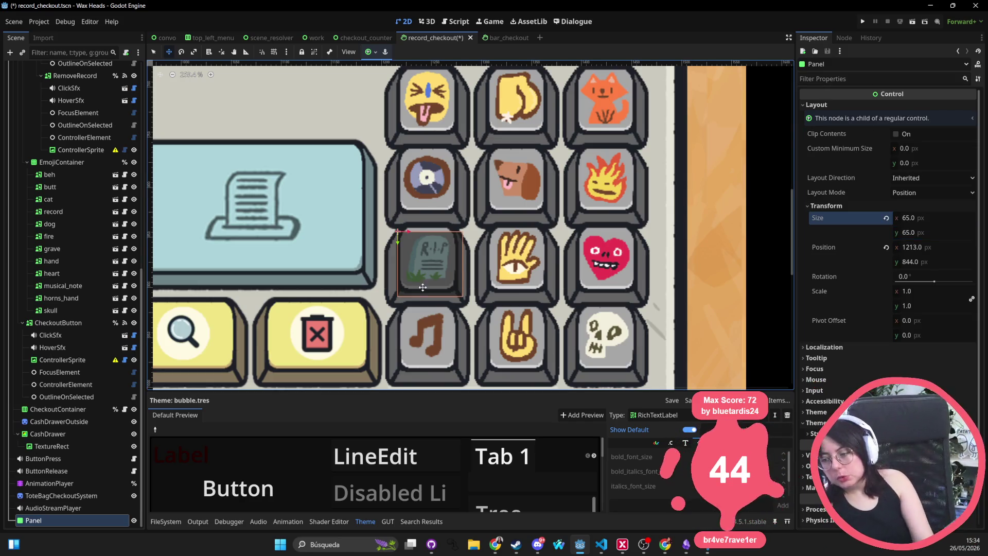
left_click_drag(431, 279, 428, 269)
Launch the Windows Calculator from a 'calc' search
left_click(329, 546)
type("calc")
key("Return")
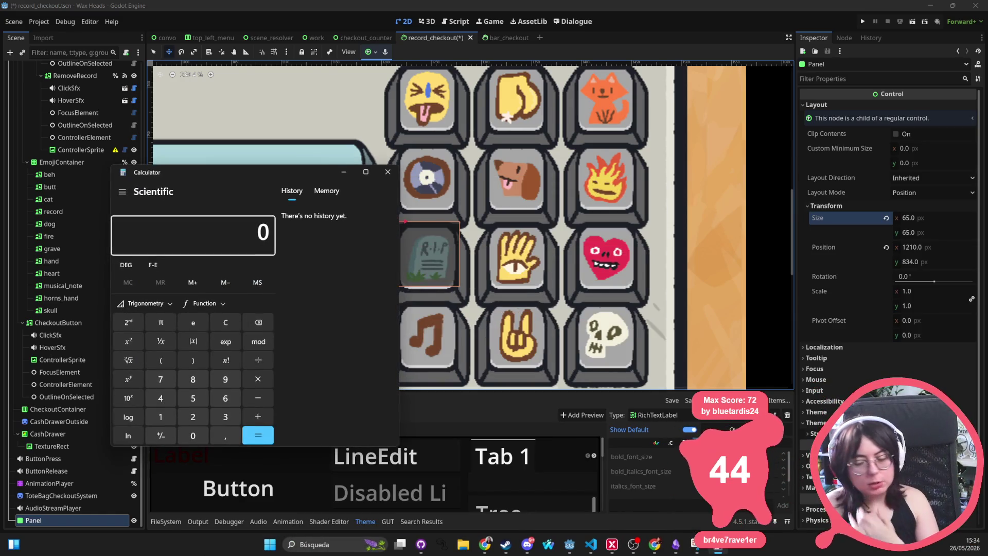
Enter 1440 on the Calculator, move it off the top of the screen, then bring it back
left_click(165, 417)
left_click(165, 397)
left_click(165, 397)
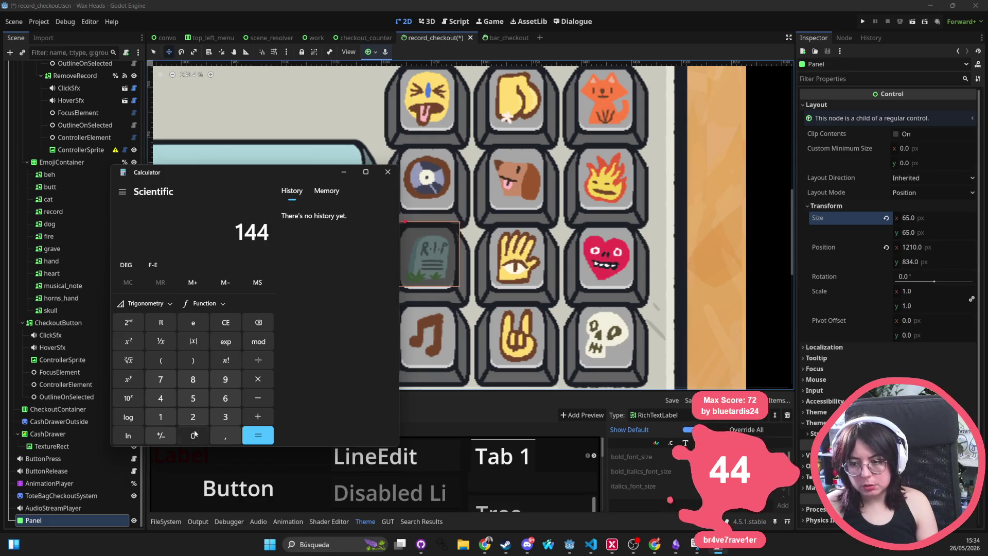
left_click(193, 435)
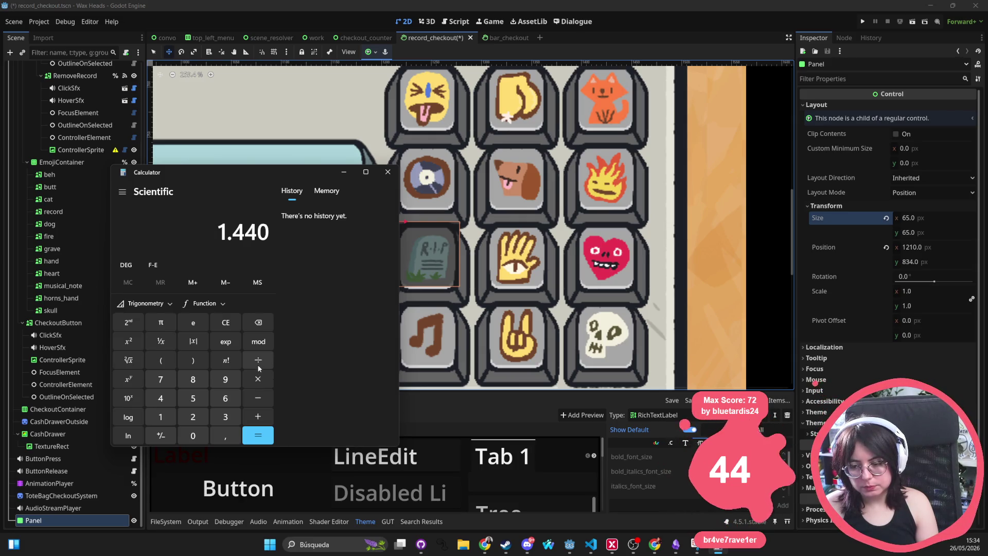
mouse_move(268, 175)
left_mouse_down()
mouse_move(345, 0)
mouse_move(360, 0)
left_mouse_up()
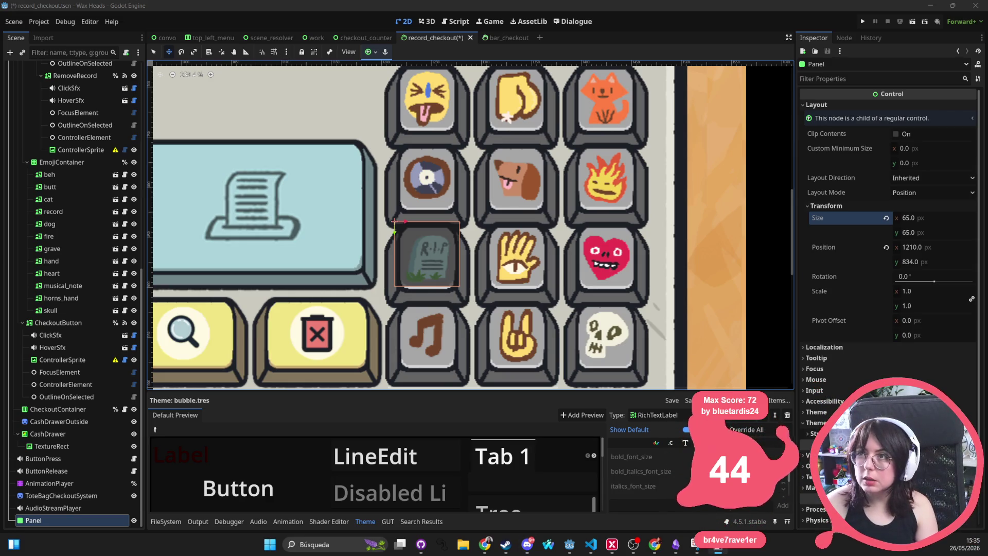
left_click_drag(451, 0, 450, 100)
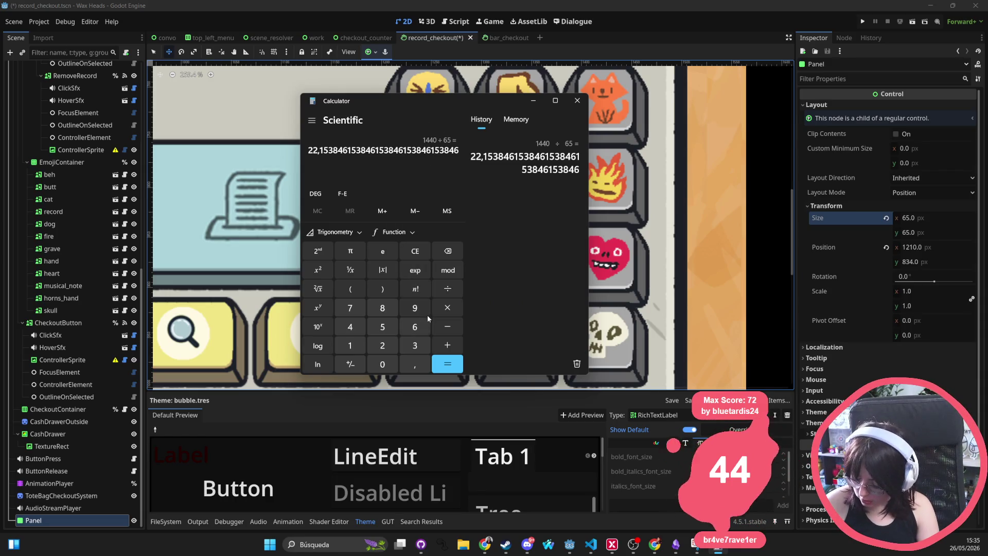
Compute 1440 ÷ 65 × 7 ≈ 155.08 on the Calculator, then return to Godot
left_click(350, 346)
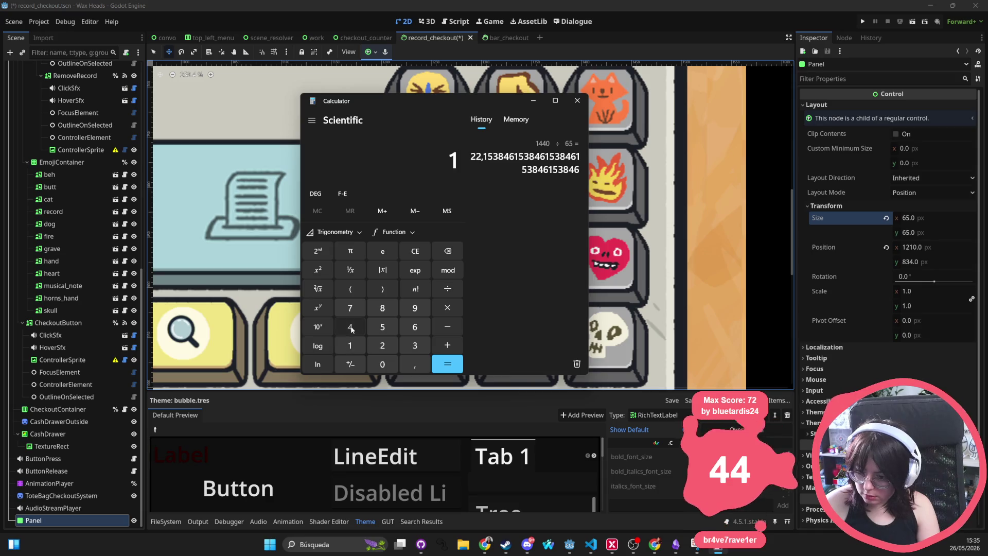
double_click(351, 327)
left_click(382, 364)
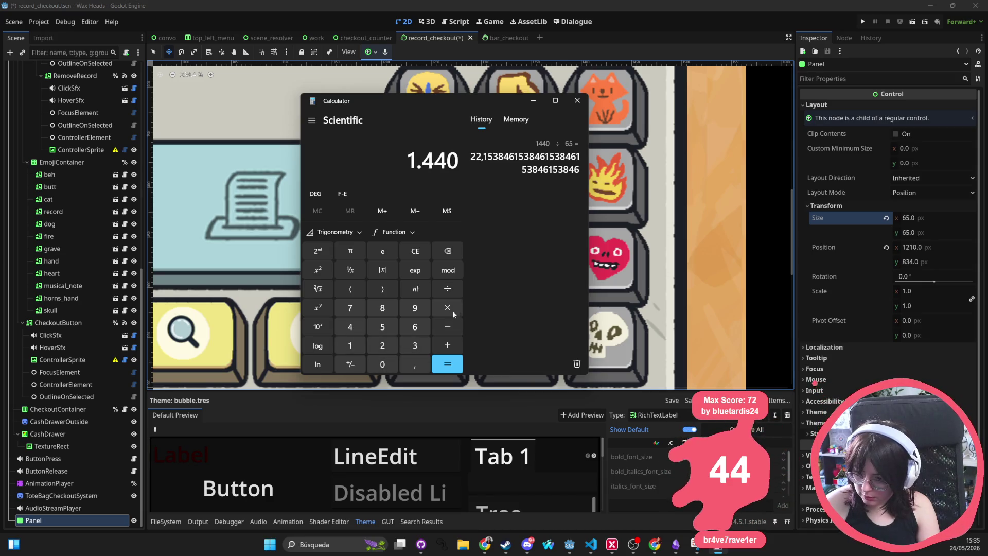
left_click(458, 292)
left_click(415, 326)
left_click(383, 327)
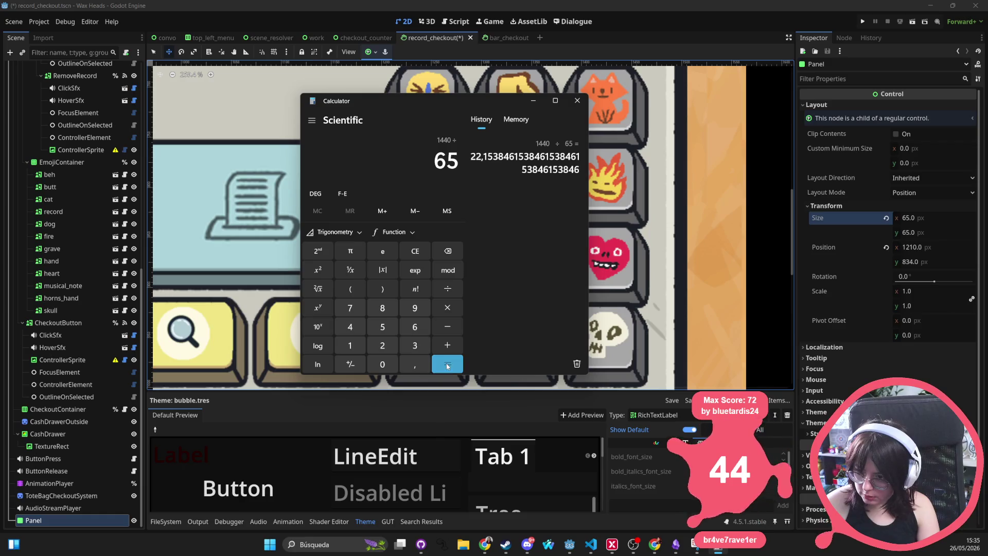
left_click(447, 364)
left_click(447, 307)
left_click(350, 307)
left_click(447, 364)
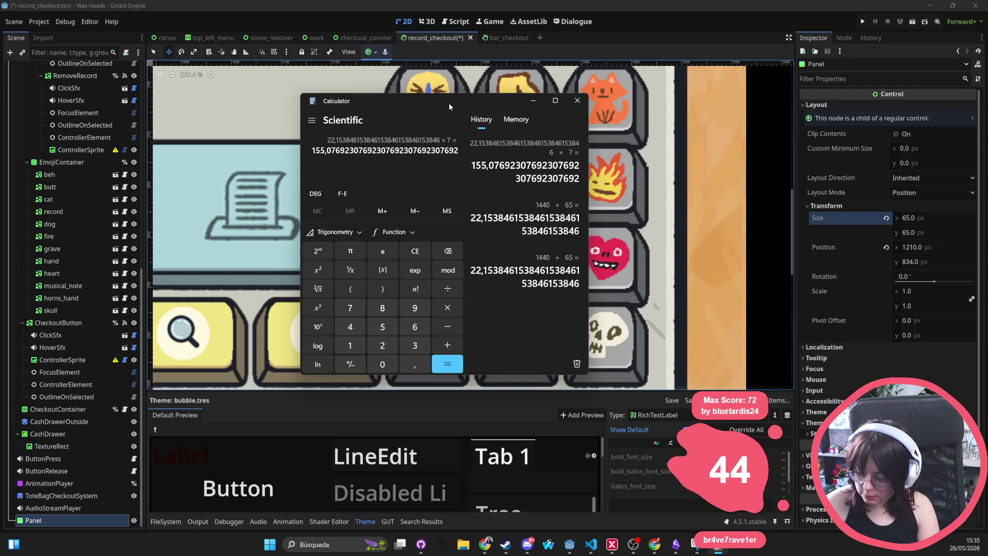
key("alt+Tab")
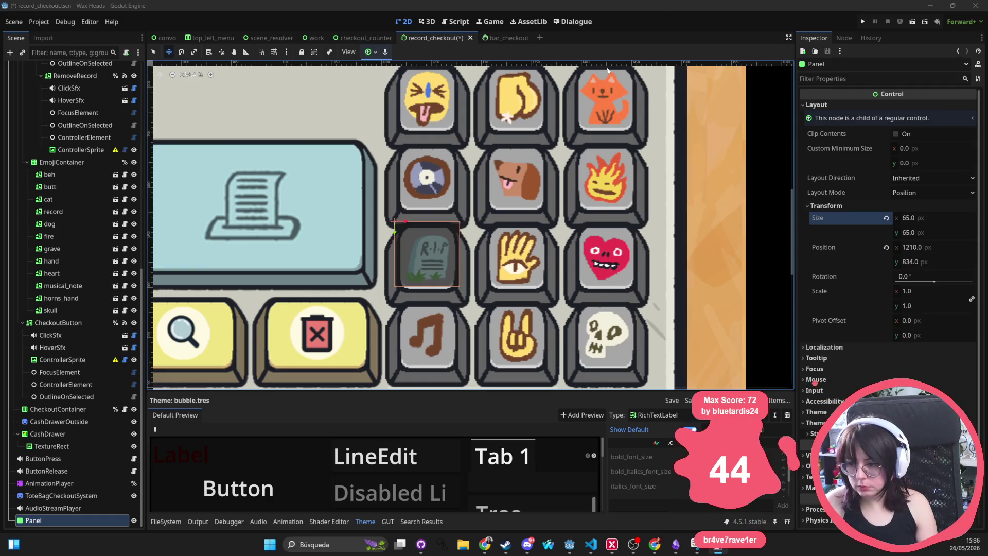
Zoom out and pan the canvas until the whole checkout counter and tote bag are visible
scroll(457, 179, "down", 5)
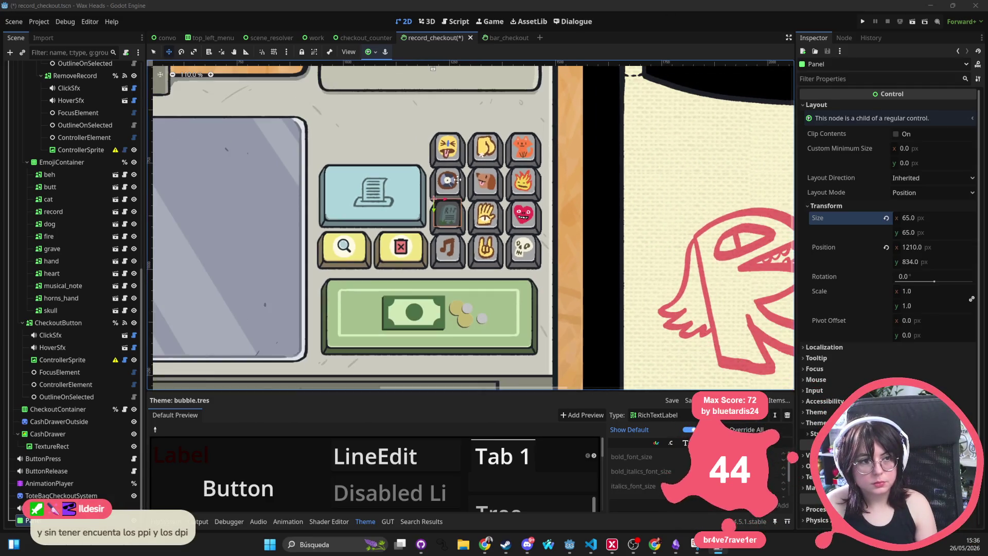
scroll(457, 180, "down", 4)
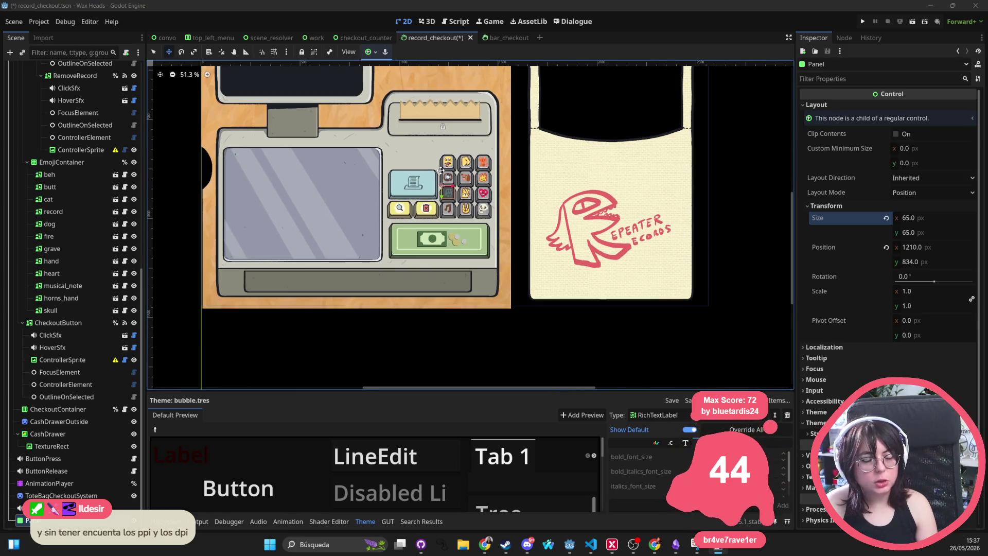
mouse_move(441, 169)
left_mouse_down()
mouse_move(461, 235)
mouse_move(435, 221)
left_mouse_up()
scroll(431, 219, "down", 1)
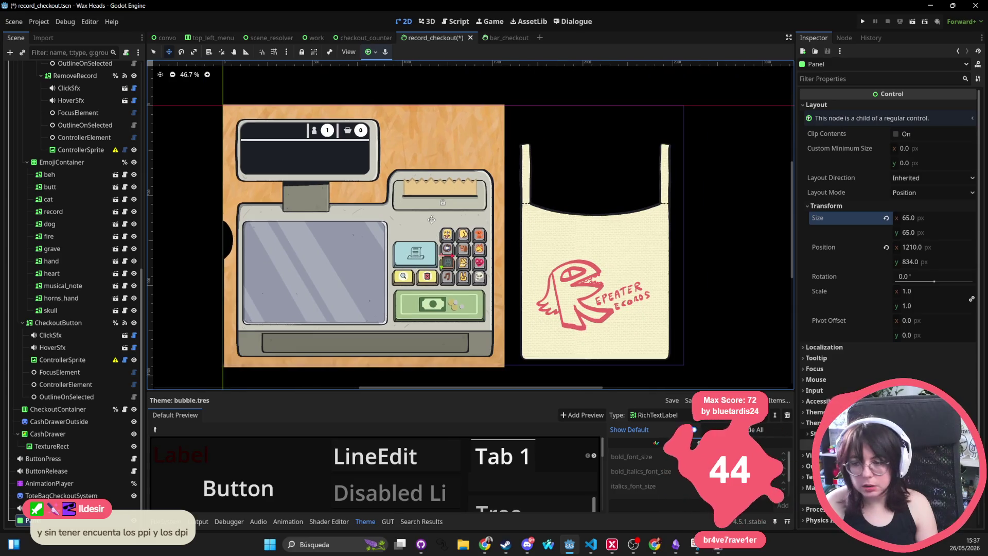
scroll(431, 219, "down", 5)
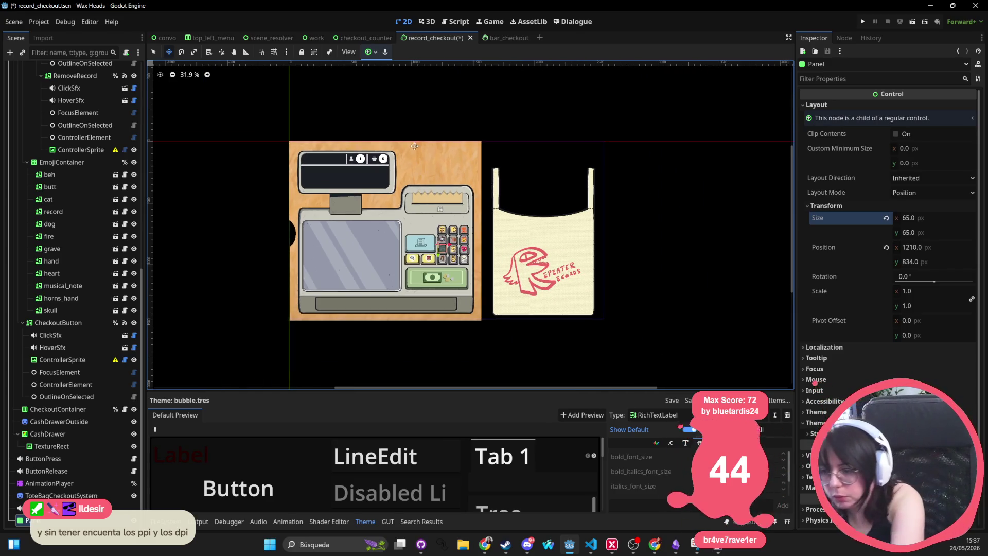
scroll(407, 131, "down", 4)
scroll(407, 129, "up", 1)
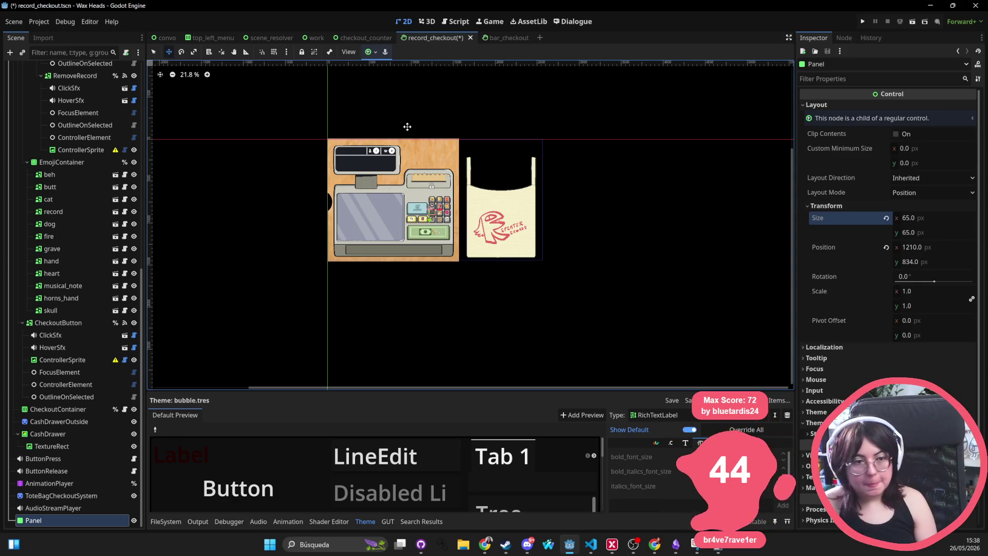
scroll(439, 252, "up", 6)
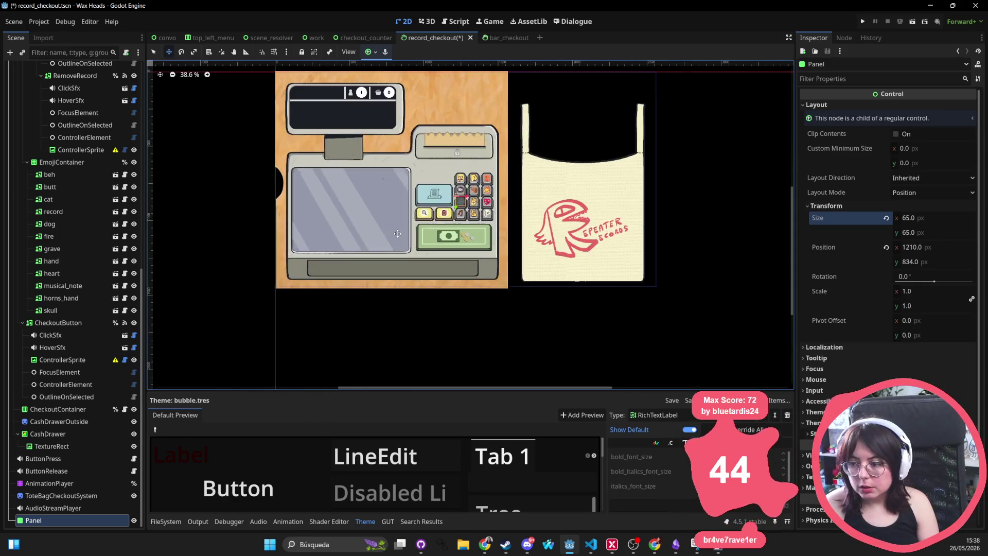
Drag the grave-button Panel down to y 842, then open a new Chrome window
scroll(440, 253, "up", 8)
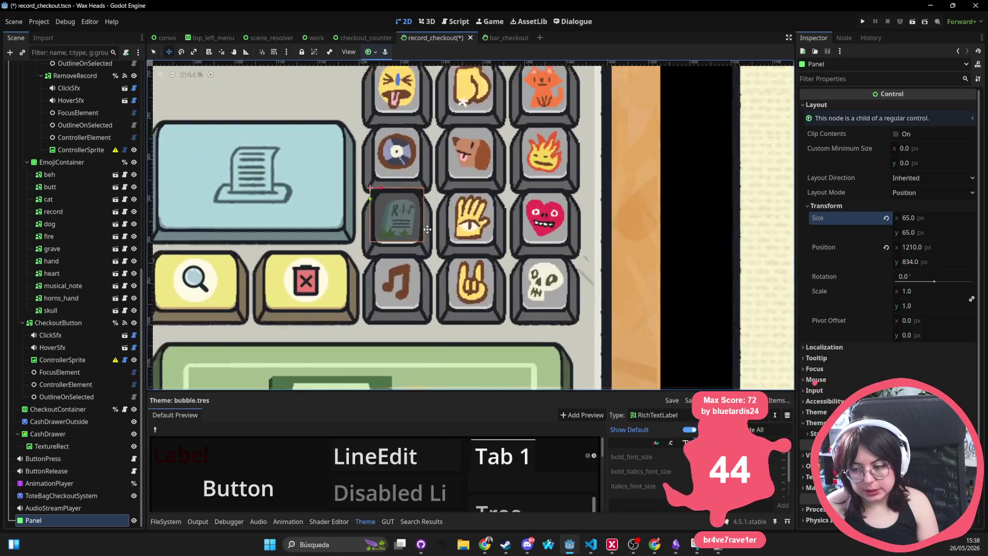
left_click_drag(403, 222, 403, 231)
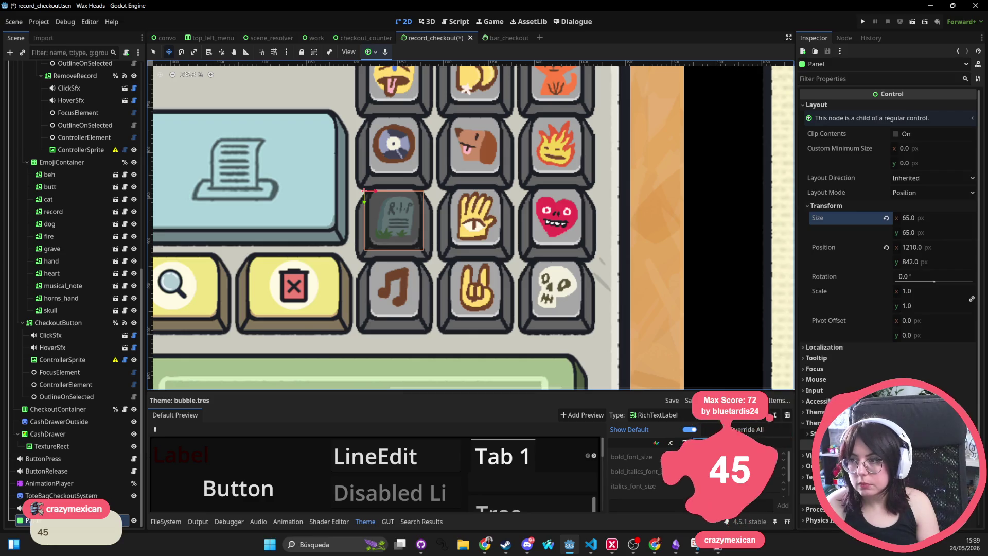
key("alt+Tab")
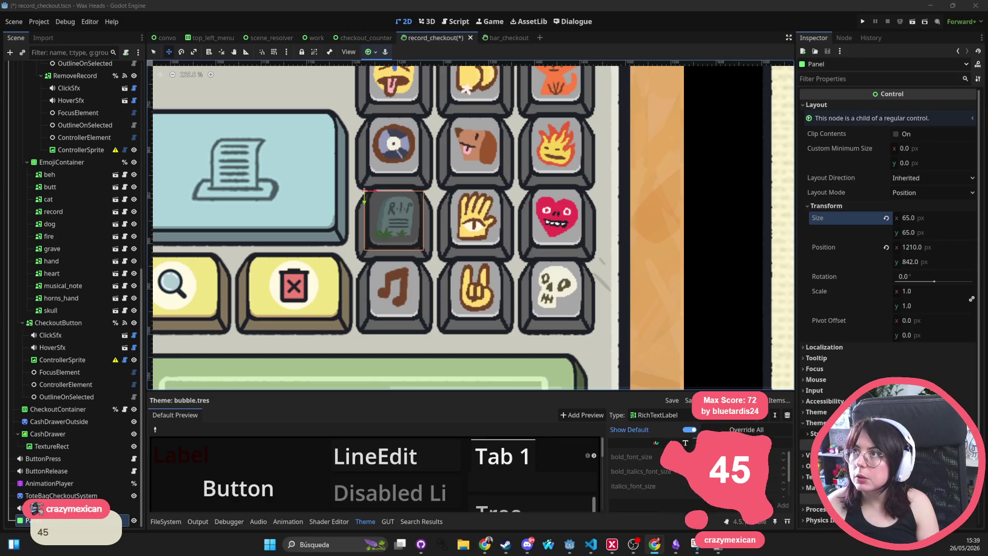
key("ctrl+n")
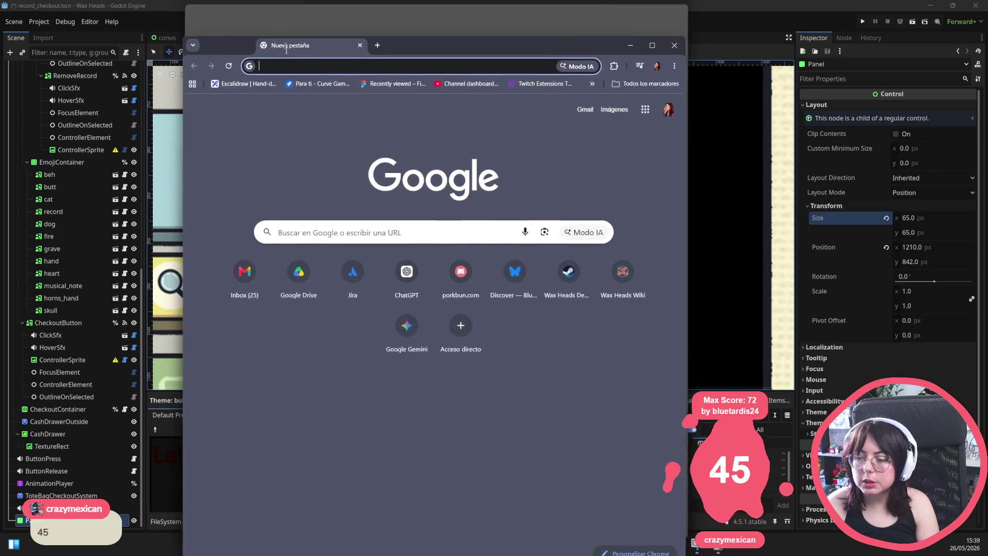
Search Google for minimum phone tap size in cm and open the UX Movement button-size article
type("what should be the minimu")
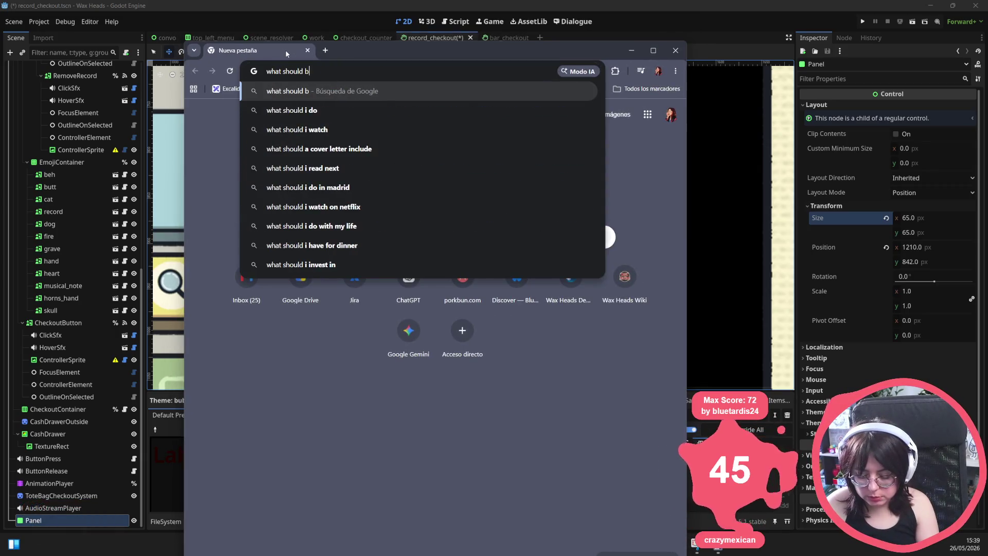
type("m siz")
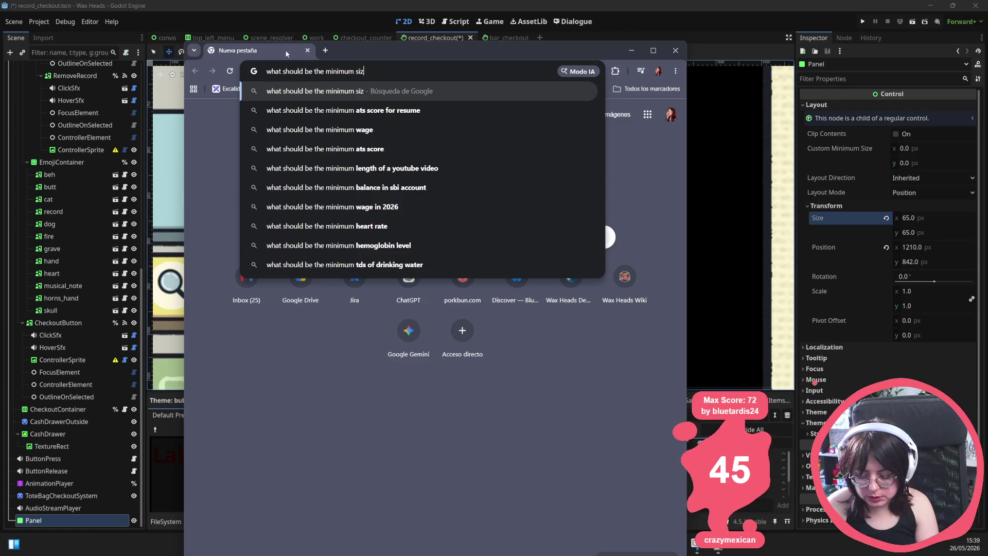
type("e for click the ")
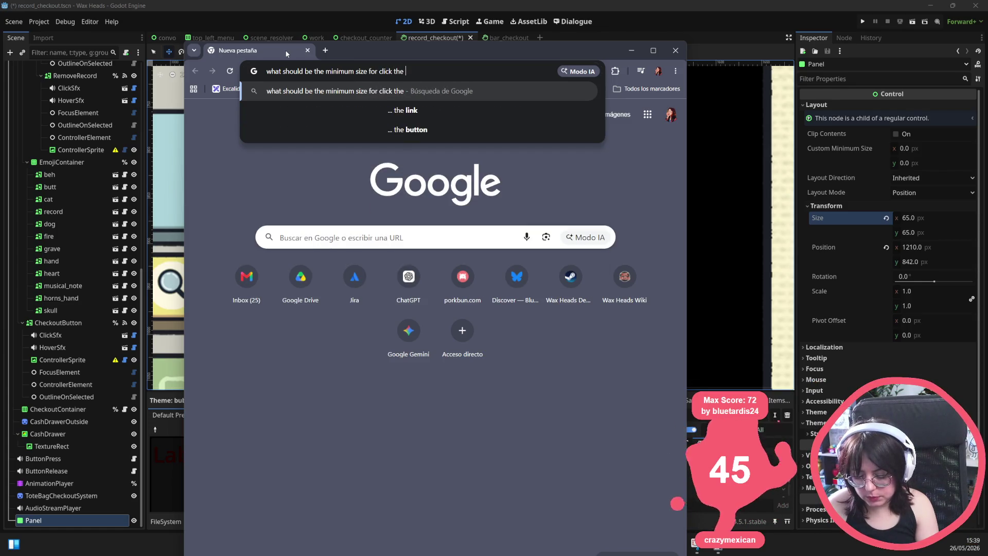
type("phone in cm")
key("Return")
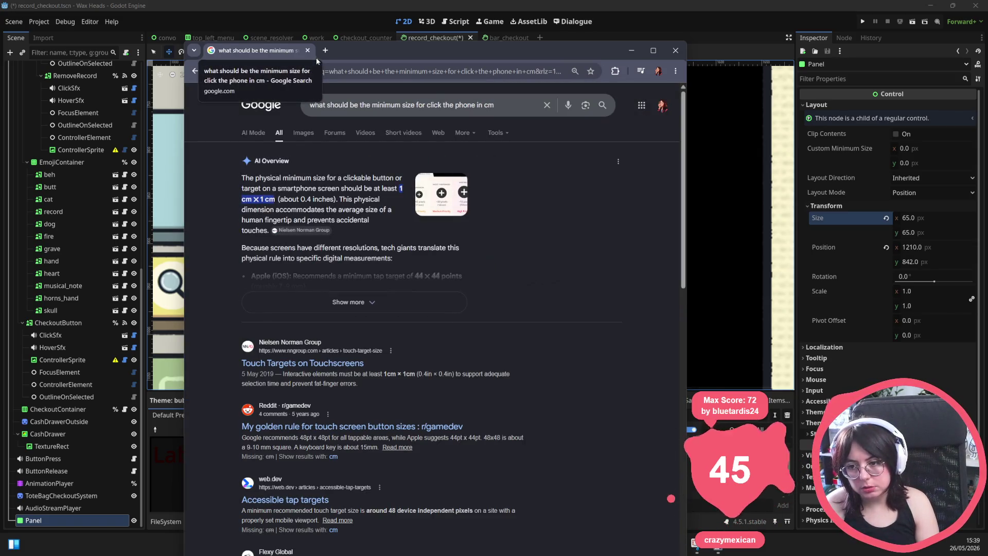
left_click(435, 205)
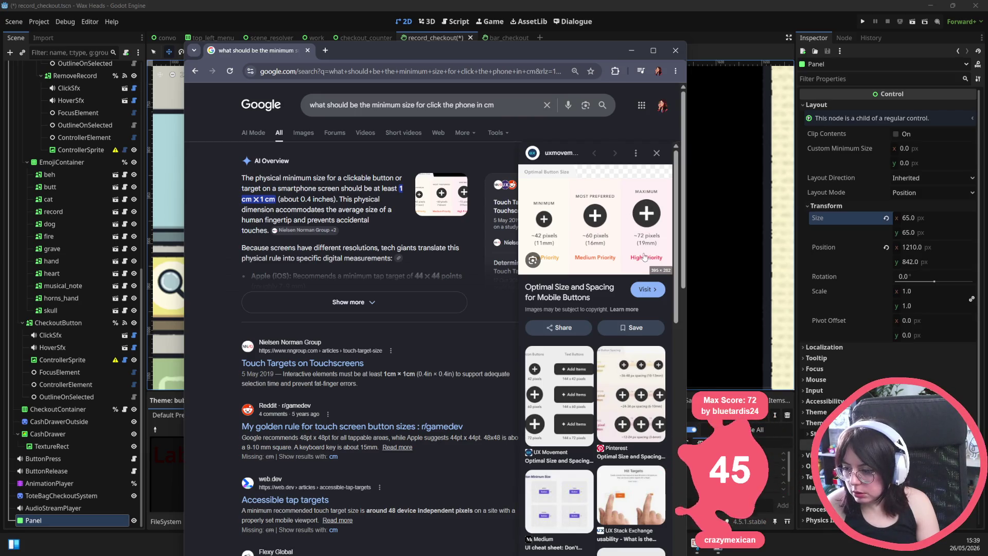
left_click(647, 289)
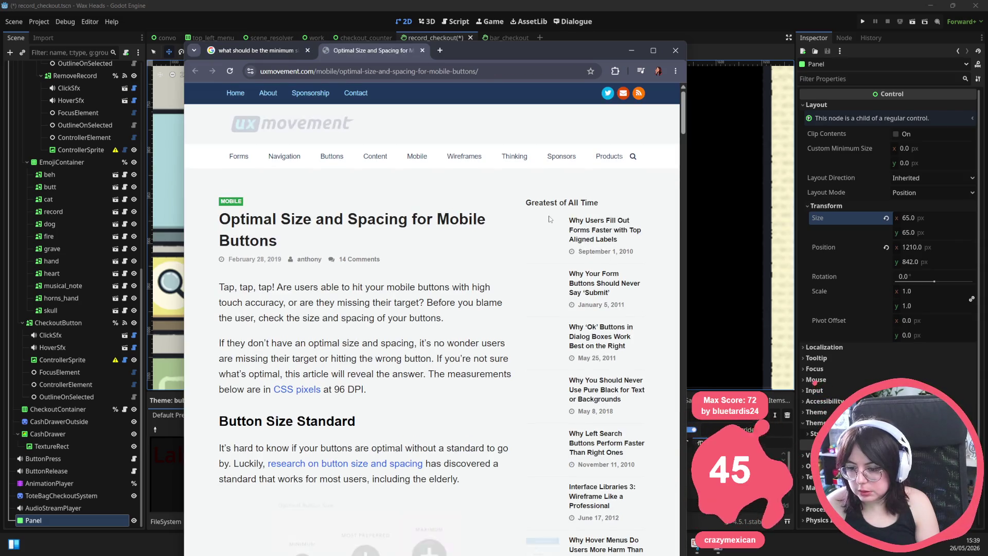
Accept the cookie popup and read the UX Movement article, highlighting the 96 DPI note
scroll(426, 326, "down", 1)
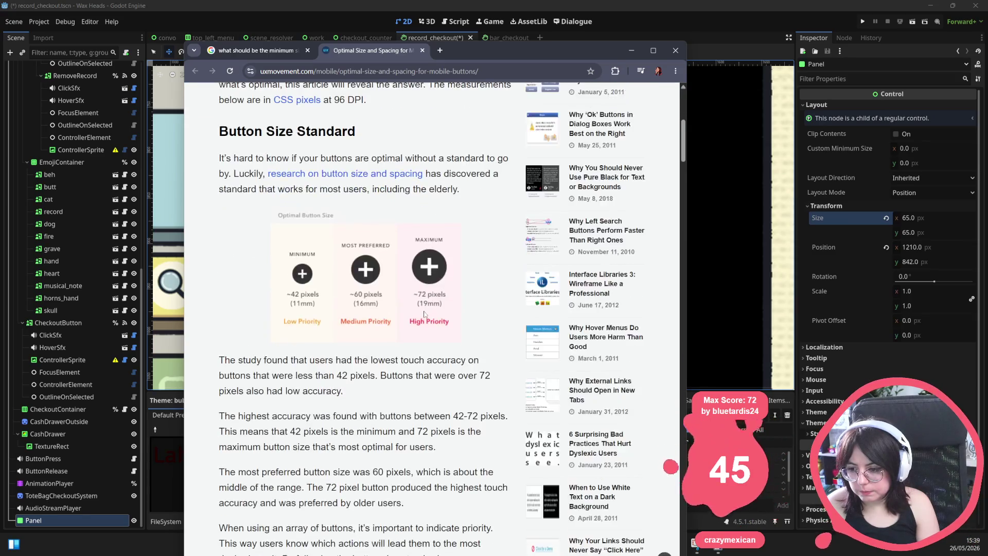
left_click(593, 551)
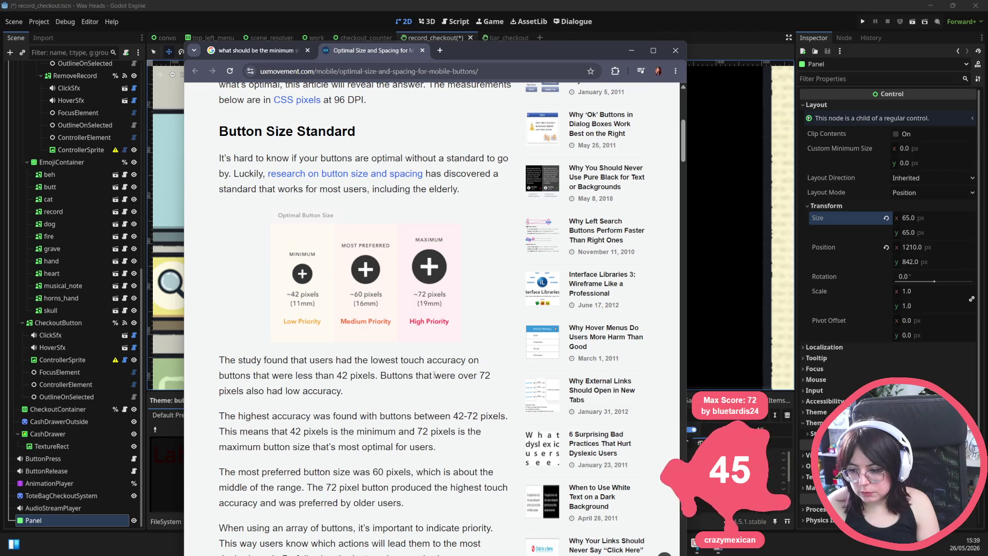
scroll(424, 282, "down", 6)
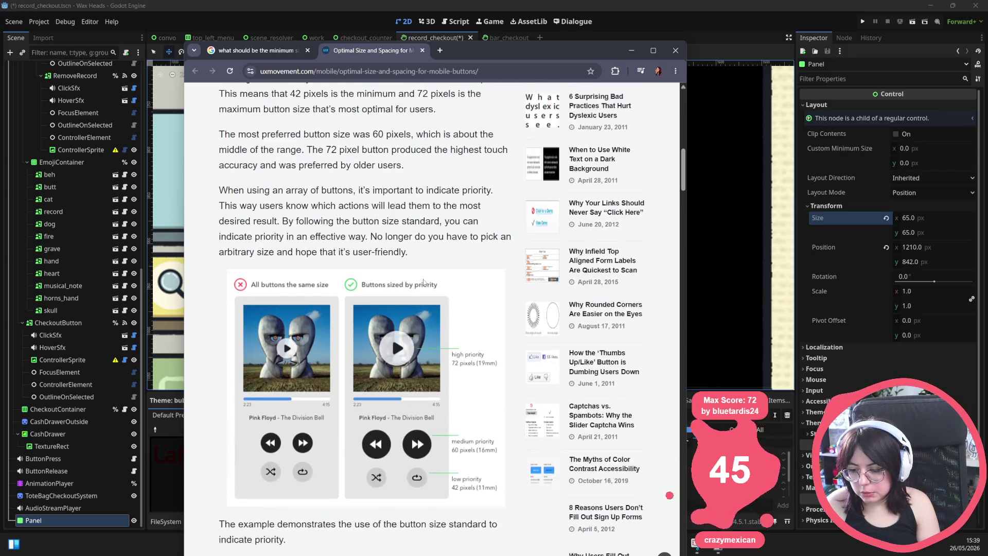
scroll(423, 282, "down", 8)
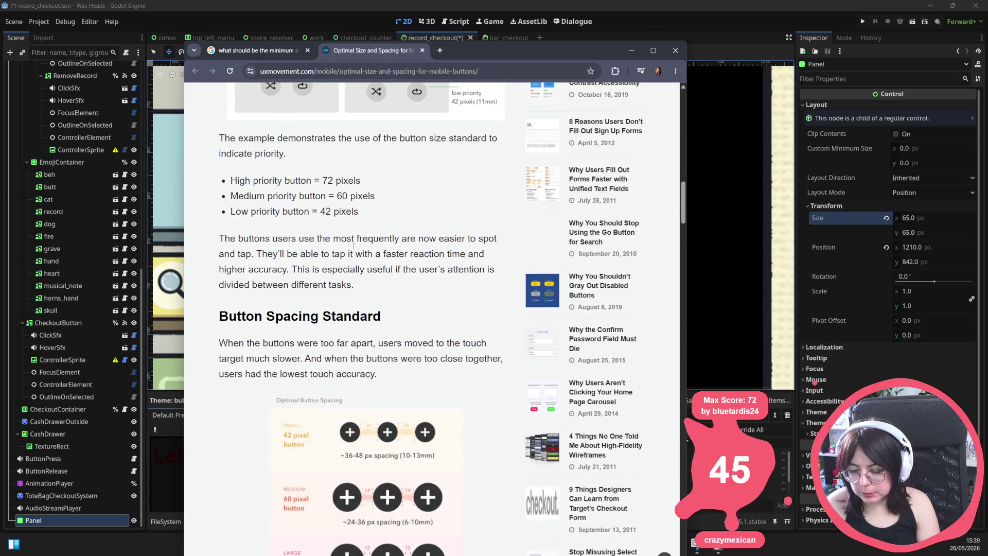
scroll(354, 254, "down", 7)
scroll(354, 254, "down", 5)
scroll(365, 276, "up", 11)
scroll(364, 277, "up", 15)
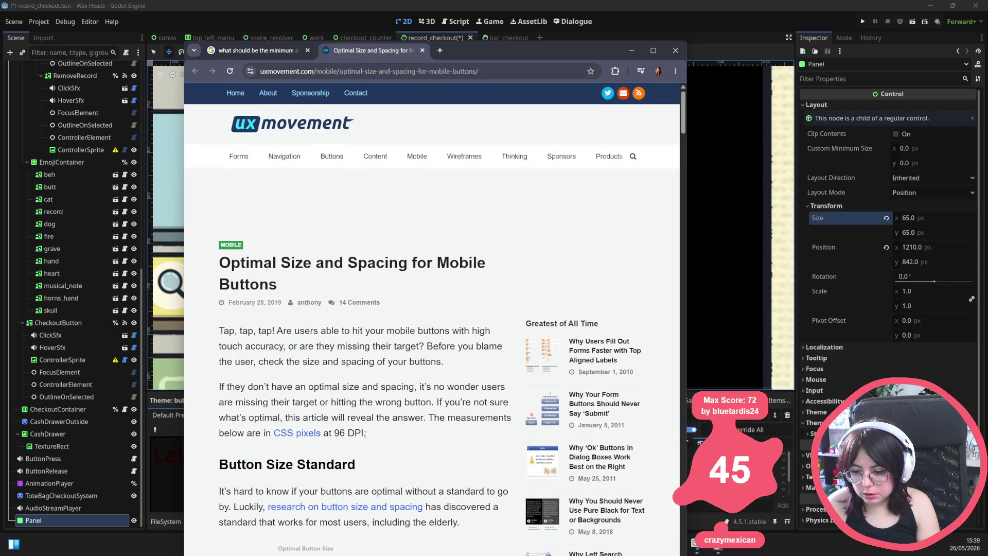
left_click_drag(361, 433, 321, 433)
scroll(353, 294, "down", 3)
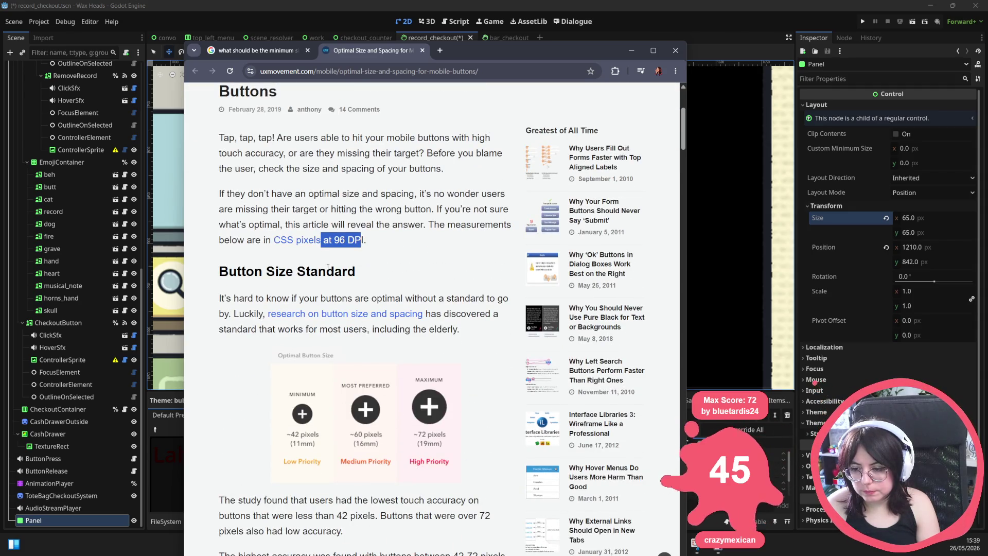
left_click(349, 239)
left_click_drag(335, 240, 363, 240)
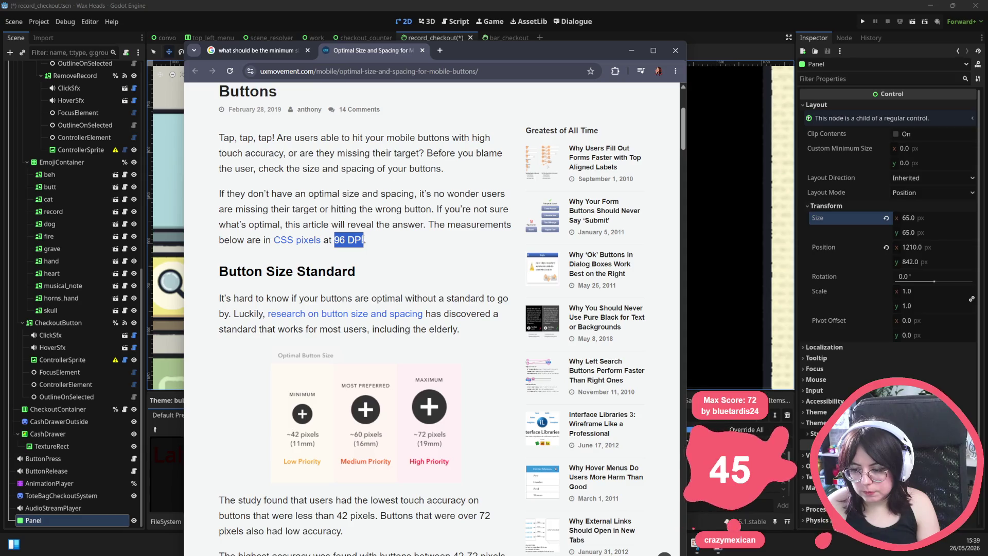
scroll(231, 221, "down", 4)
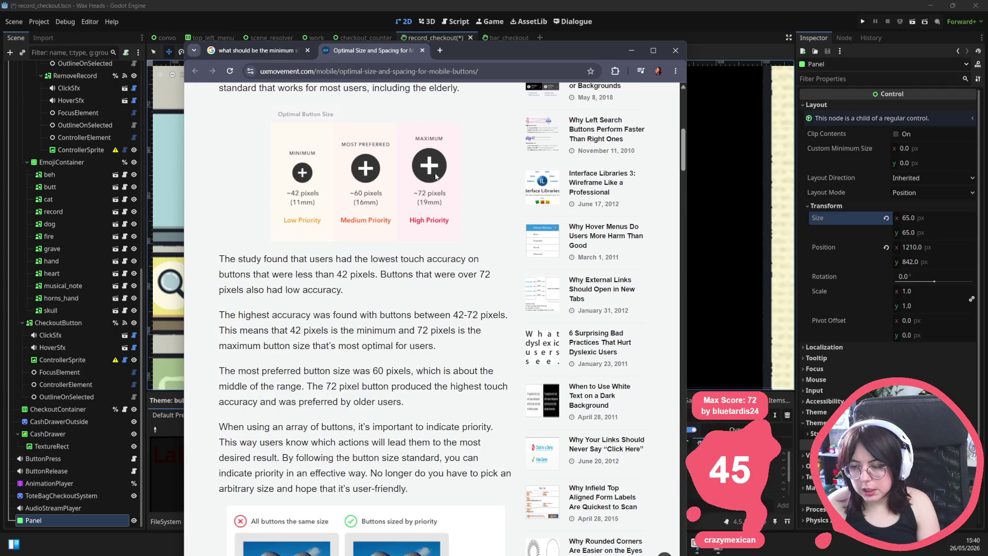
scroll(413, 162, "up", 2)
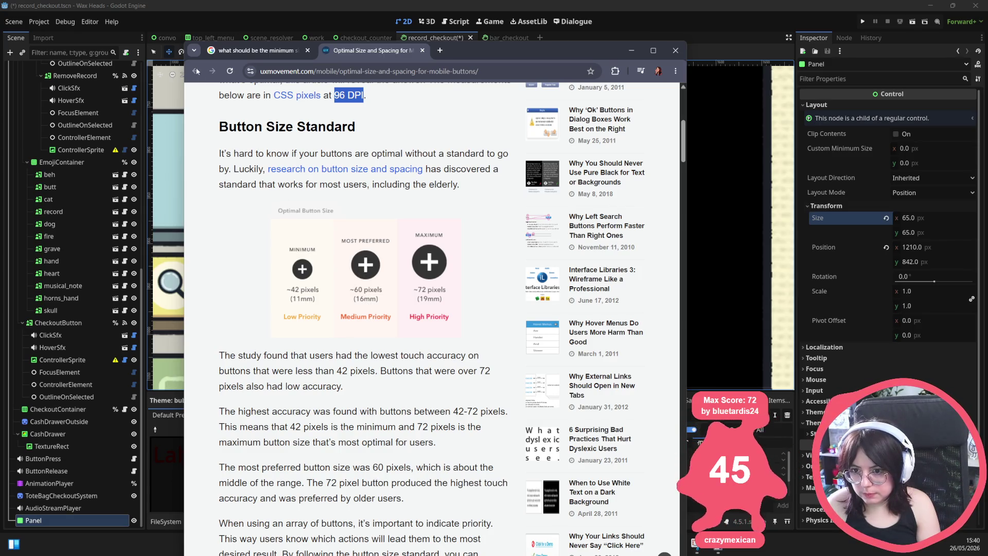
Close the article tab and open the r/gamedev post on touch screen button sizes
middle_click(347, 59)
scroll(350, 288, "down", 2)
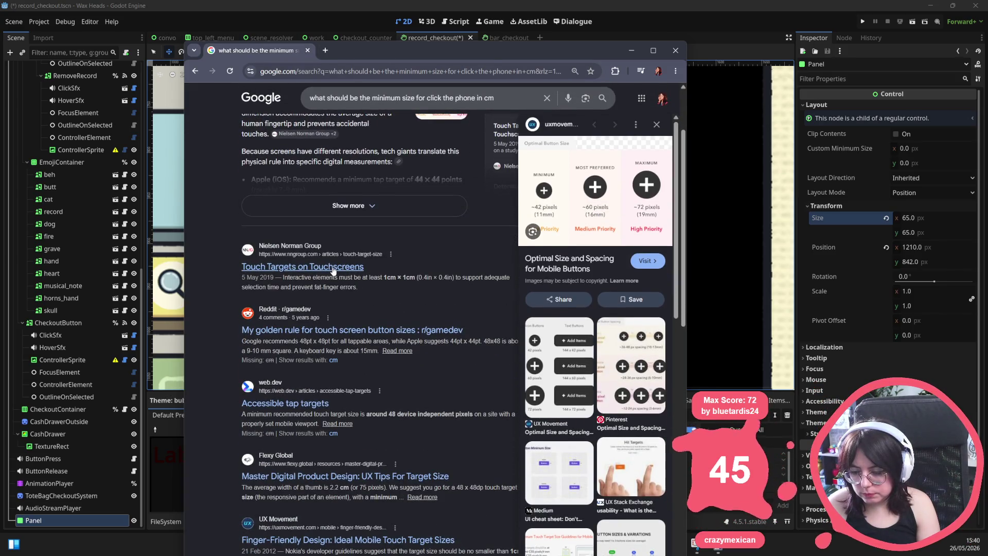
left_click(337, 332)
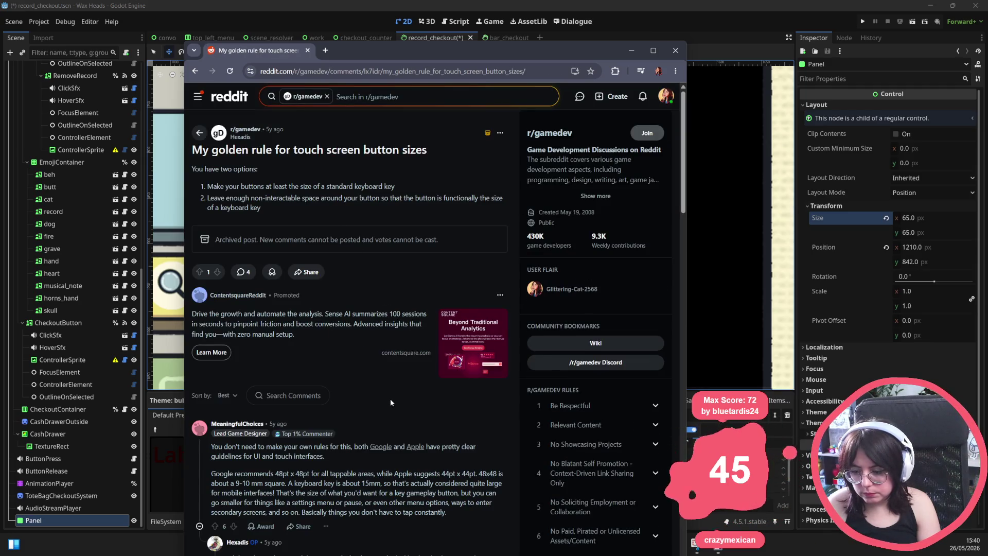
scroll(387, 384, "down", 2)
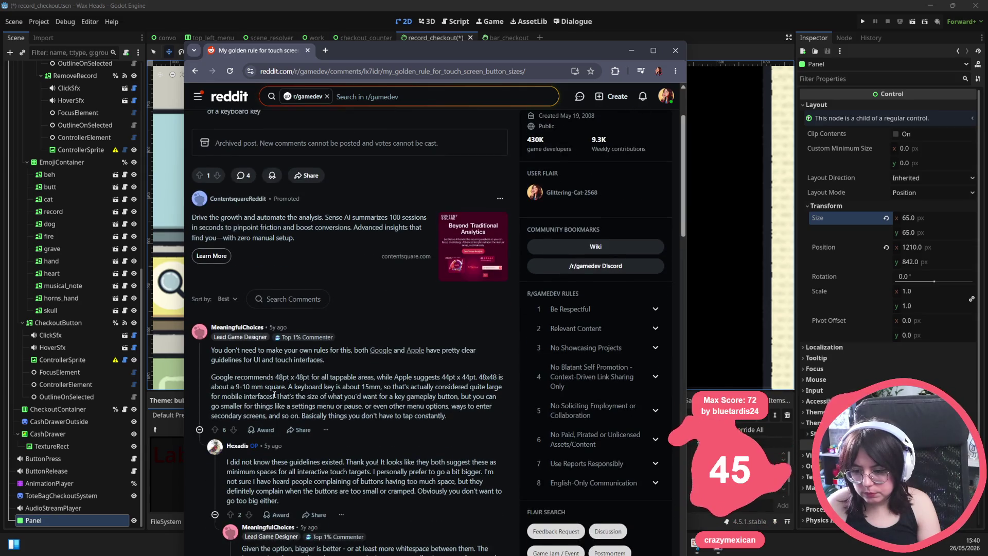
left_click_drag(275, 380, 309, 379)
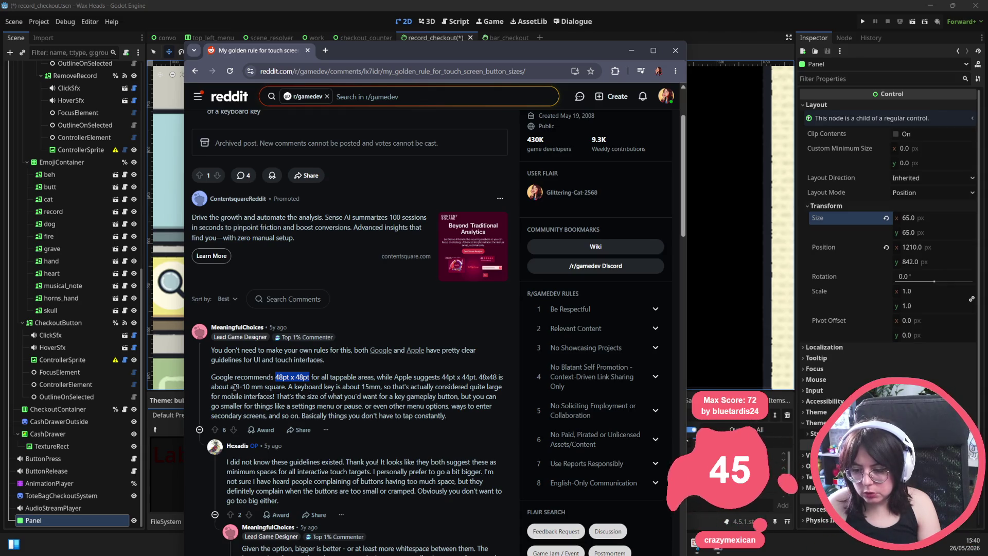
left_click_drag(237, 387, 286, 390)
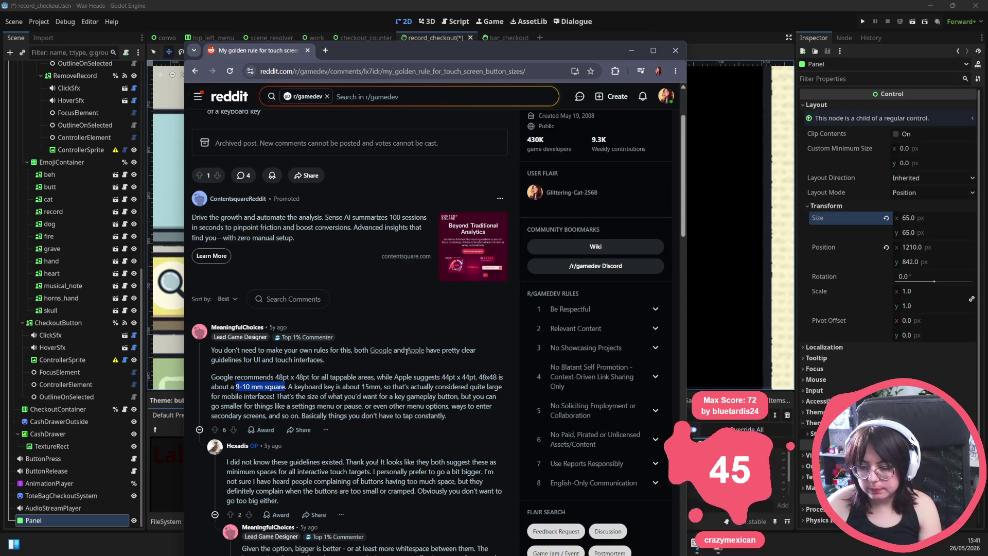
scroll(407, 351, "down", 6)
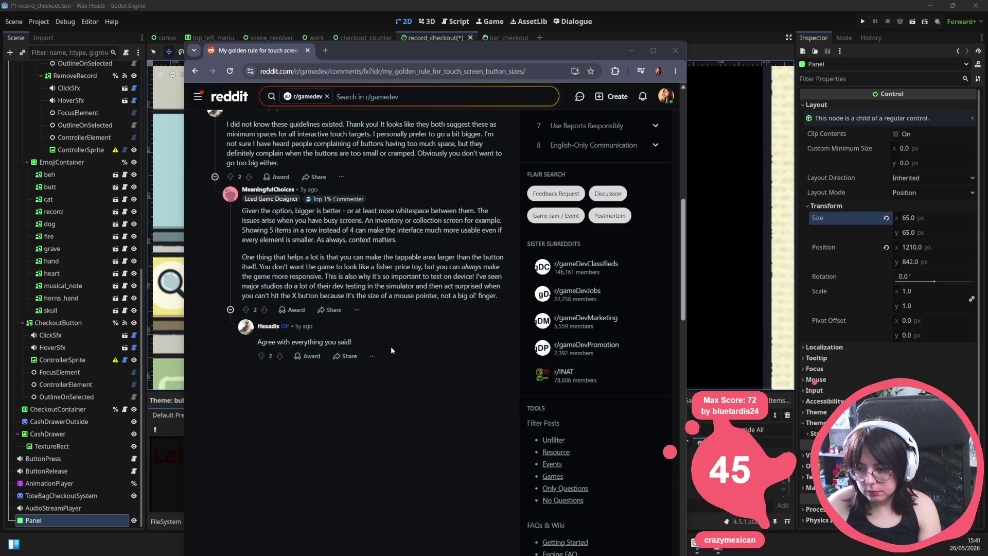
Close the Reddit thread and delete the leftover Panel node from the record_checkout scene
left_click(675, 51)
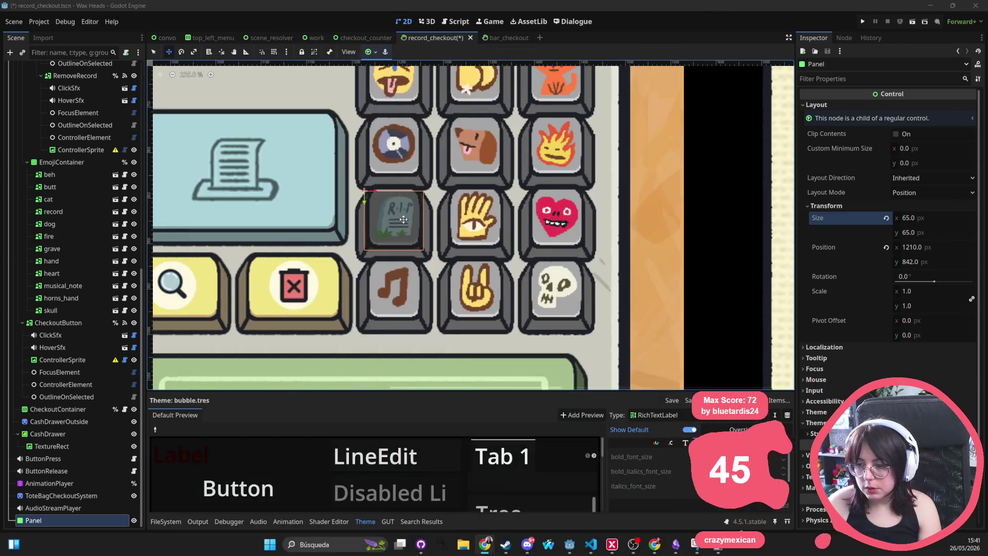
left_click(54, 520)
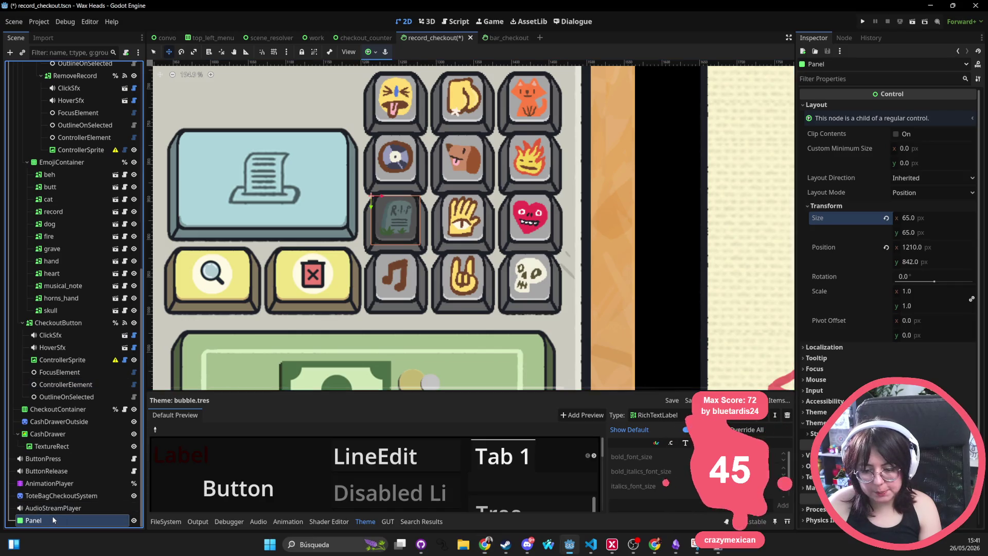
key("Up")
left_click(52, 521)
key("Delete")
key("Return")
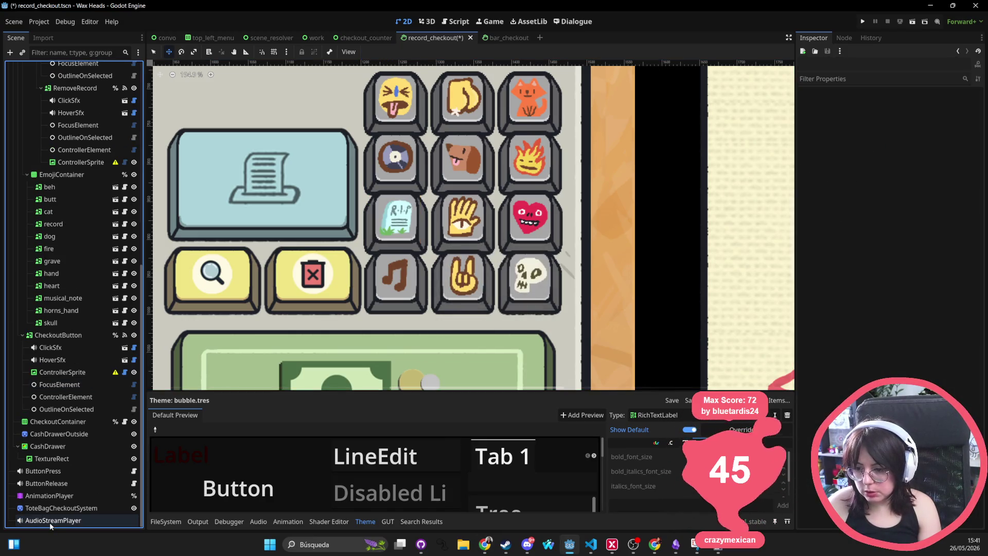
Select the magnifier ZoomInButton on the register
scroll(366, 279, "down", 6)
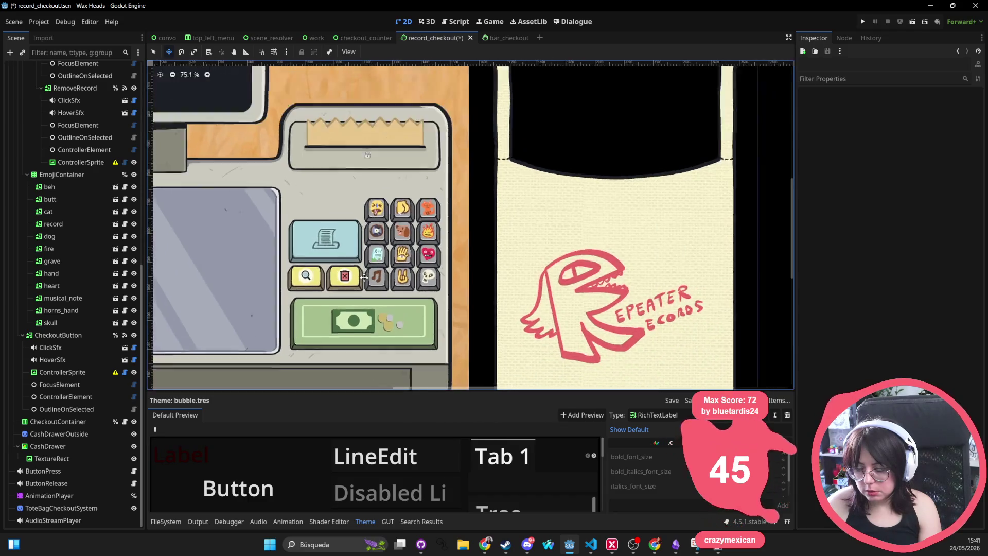
left_click(295, 271)
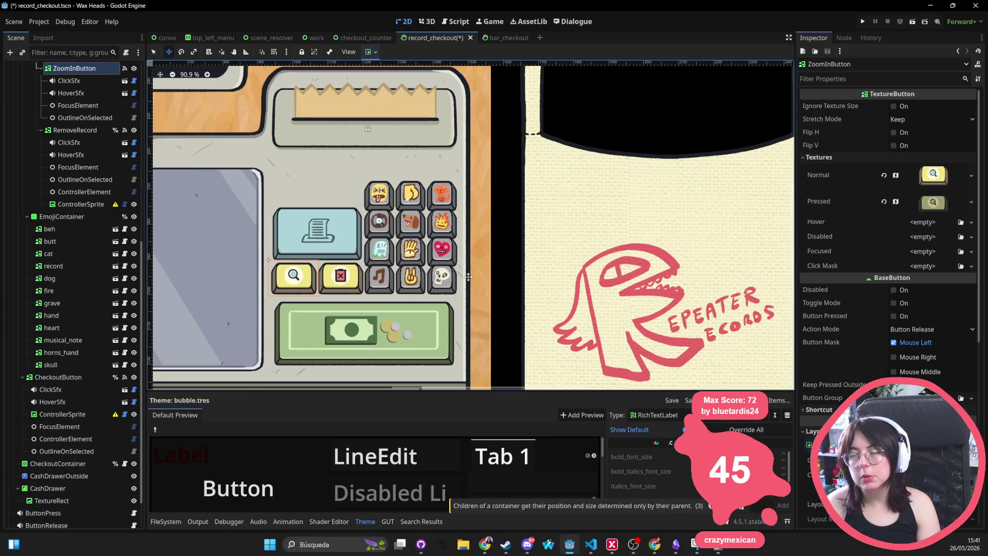
scroll(465, 277, "down", 5)
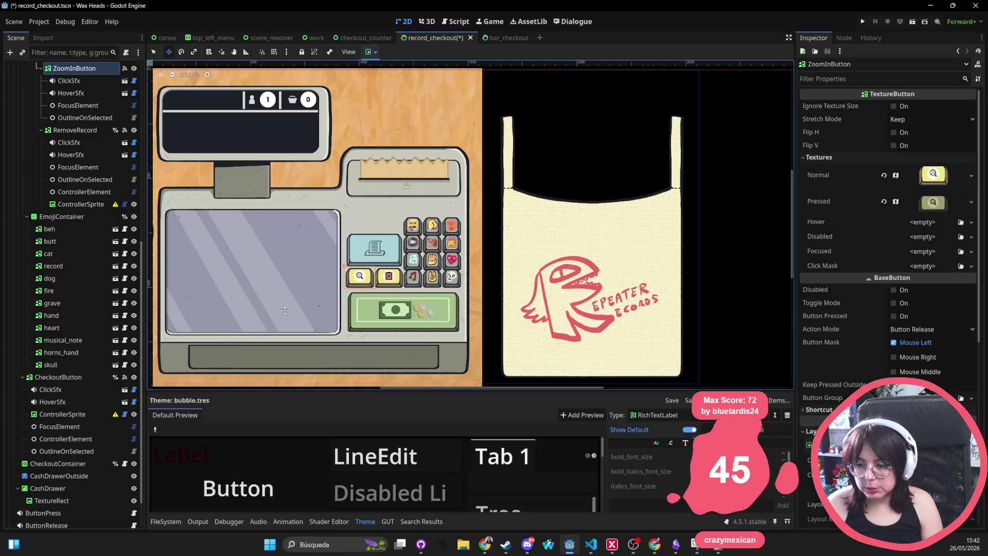
Hide the skull, horns_hand, musical_note, heart, hand and grave emoji buttons with their eye icons
left_click(133, 365)
left_click(125, 352)
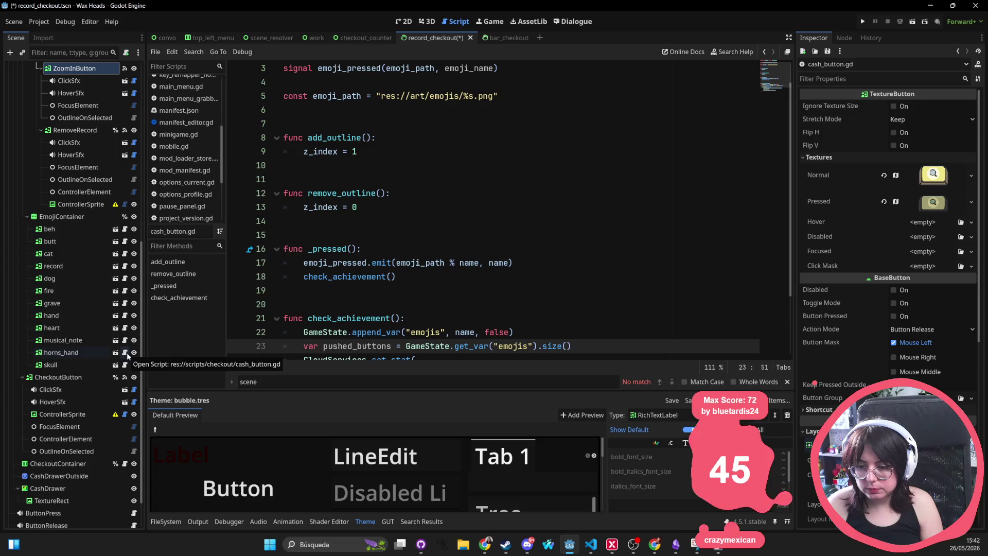
left_click(399, 22)
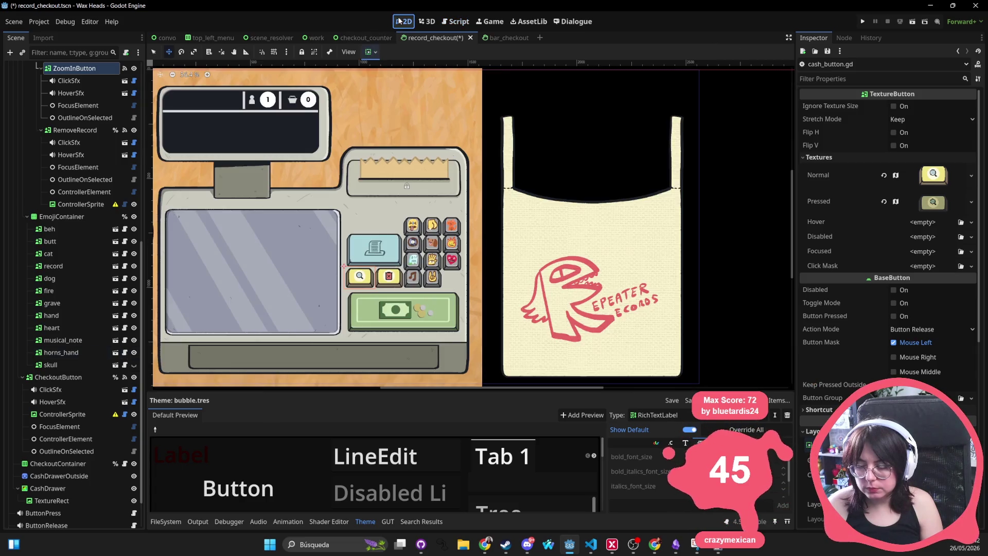
left_click(134, 352)
left_click(134, 340)
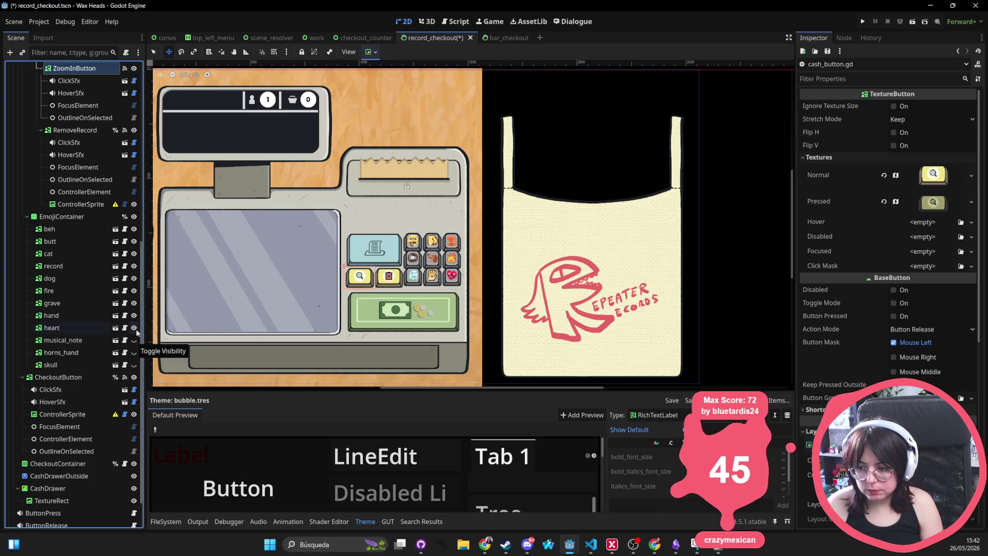
left_click(135, 329)
left_click(136, 316)
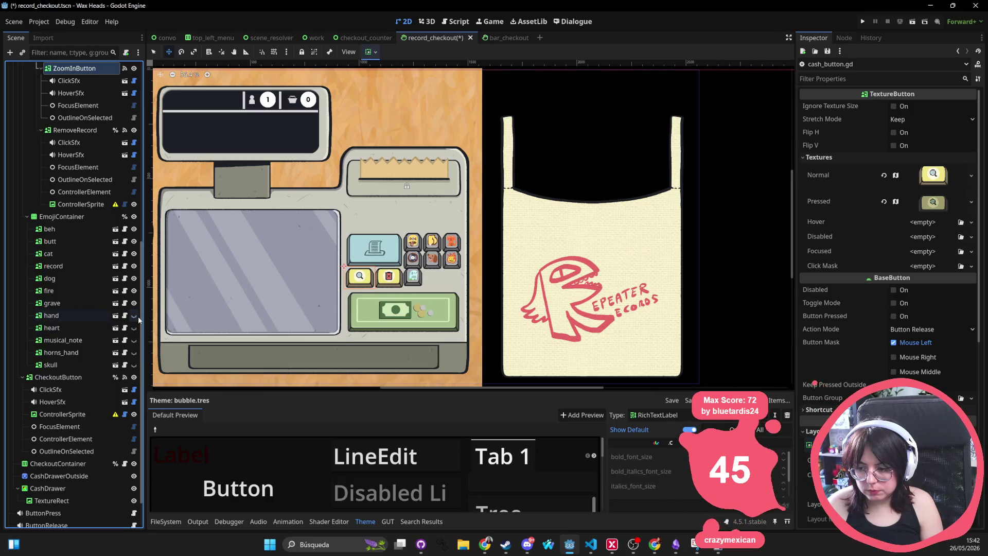
left_click(135, 304)
left_click(62, 216)
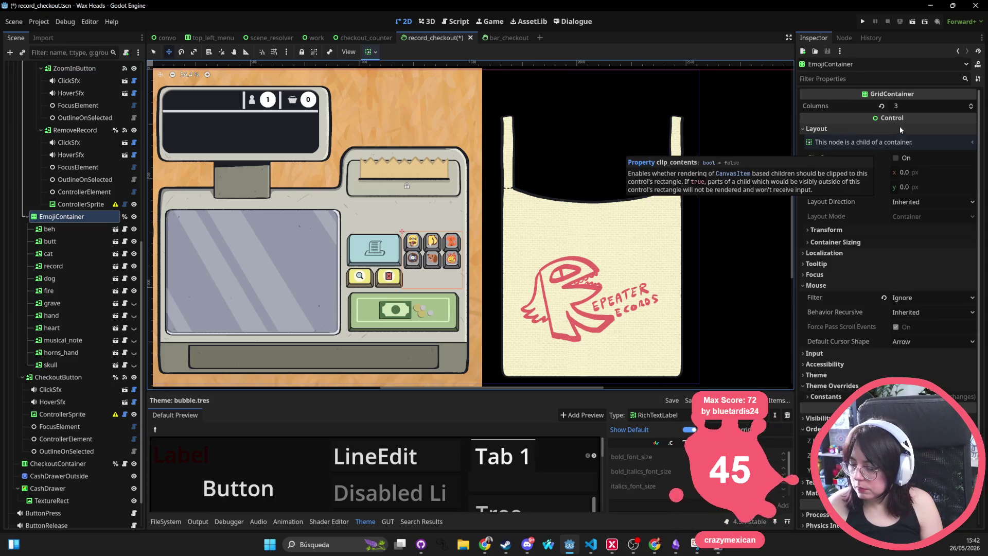
Set the EmojiContainer grid to 2 columns
left_click(920, 107)
type("2")
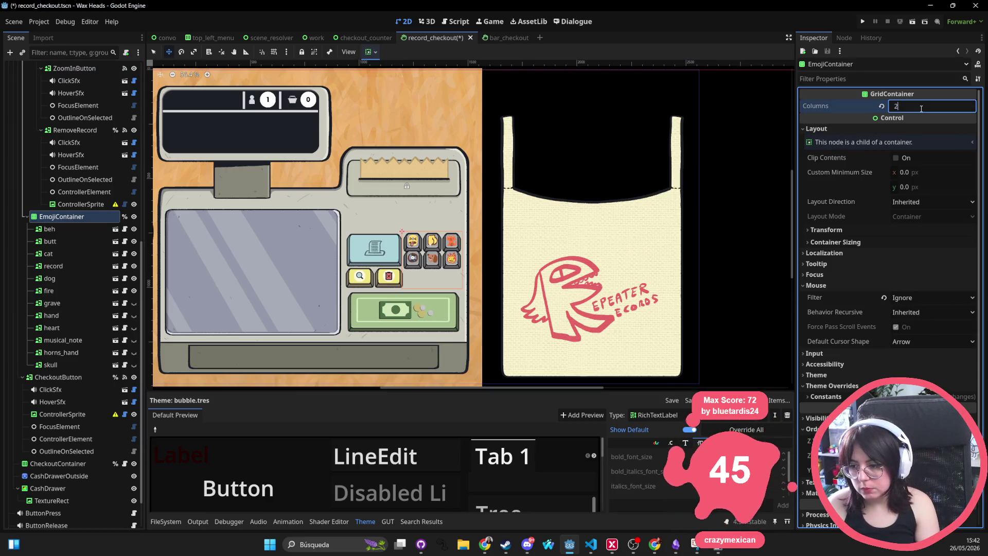
key("Return")
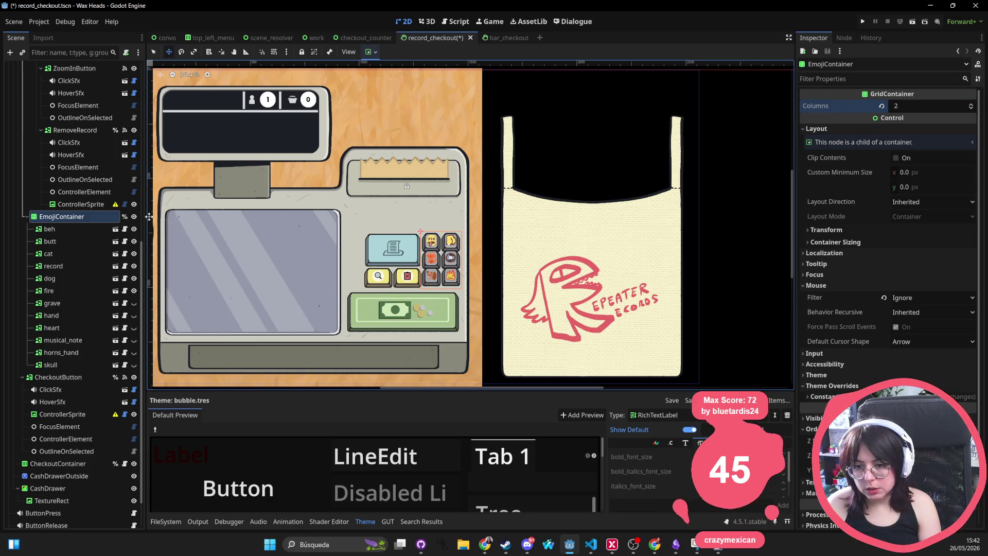
Set Stretch Mode to Keep Aspect Centered on the beh through fire emoji buttons
left_click(52, 229)
left_click(57, 291, "shift")
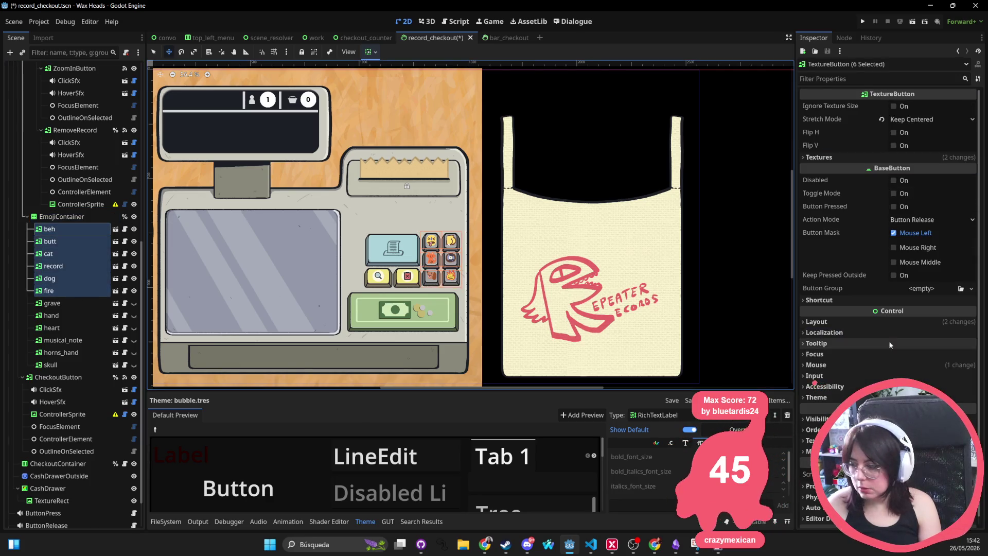
left_click(909, 157)
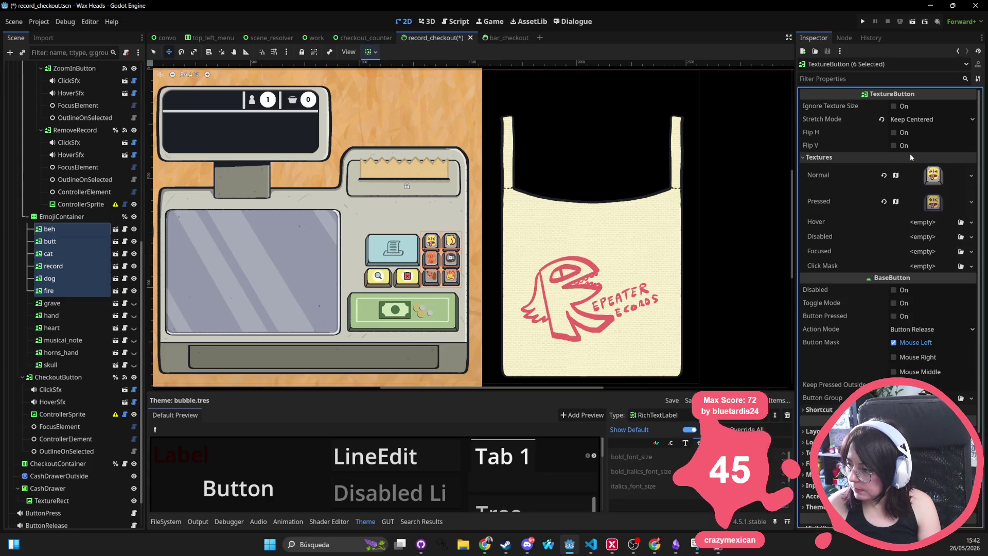
left_click(910, 154)
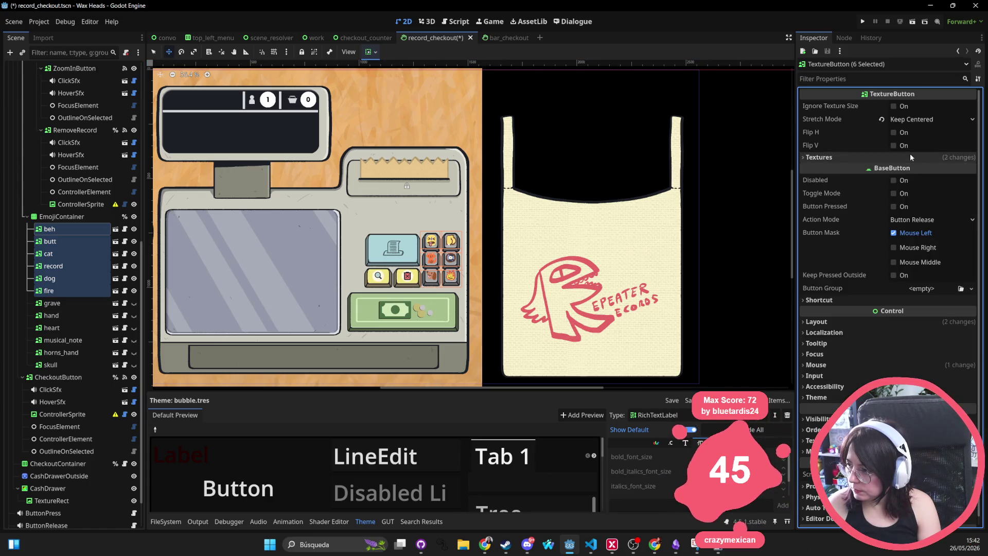
left_click(913, 120)
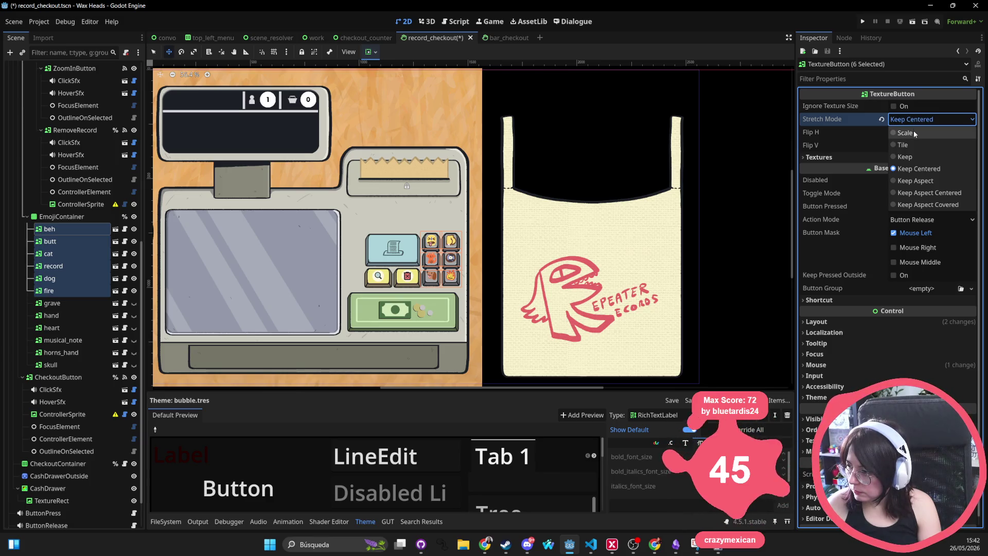
left_click(936, 194)
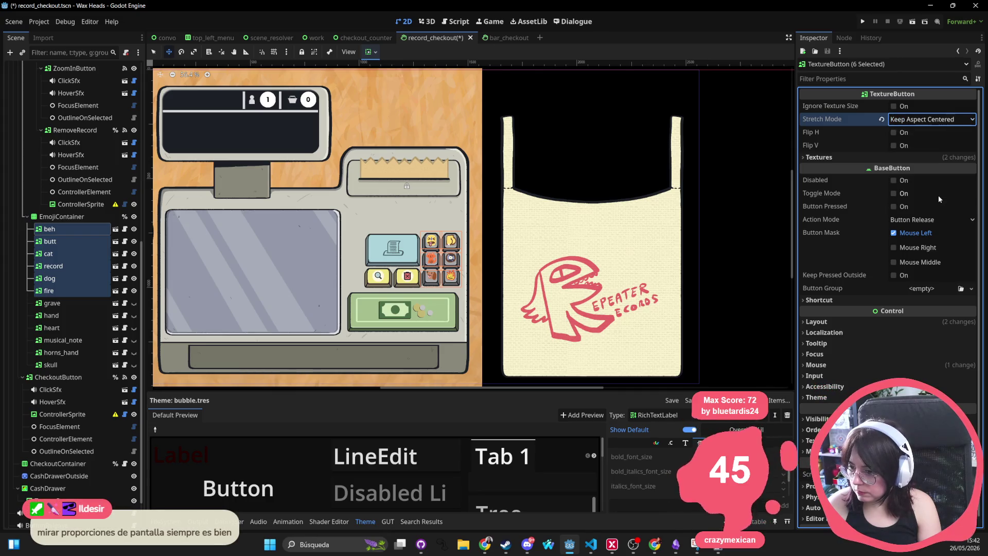
Check the buttons' 99 px layout size and the EmojiContainer's transform settings
left_click(838, 322)
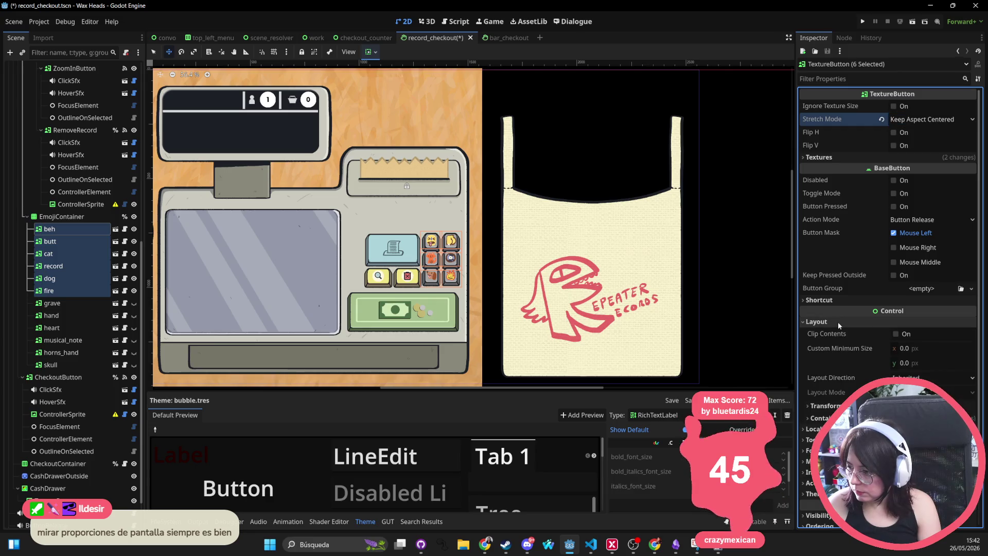
scroll(869, 383, "down", 3)
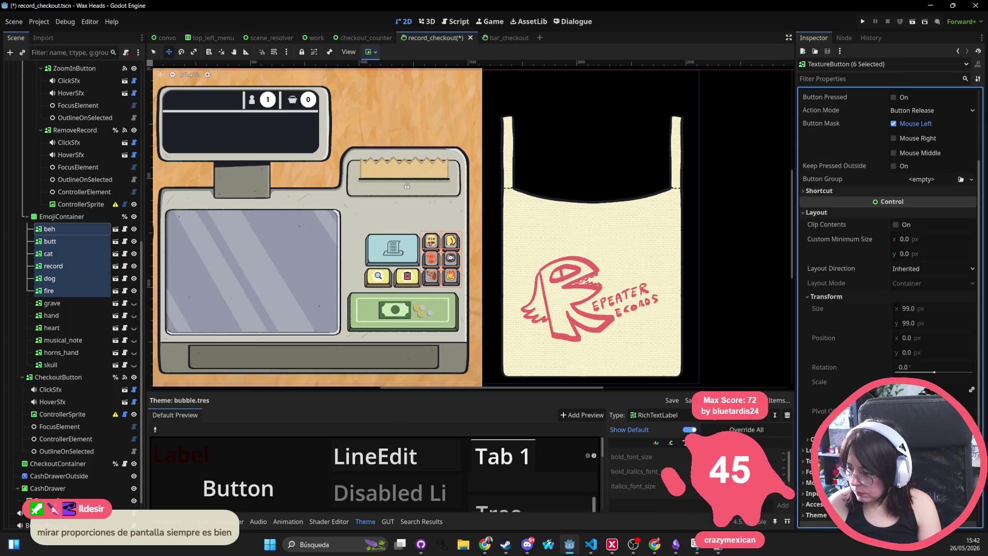
left_click(946, 310)
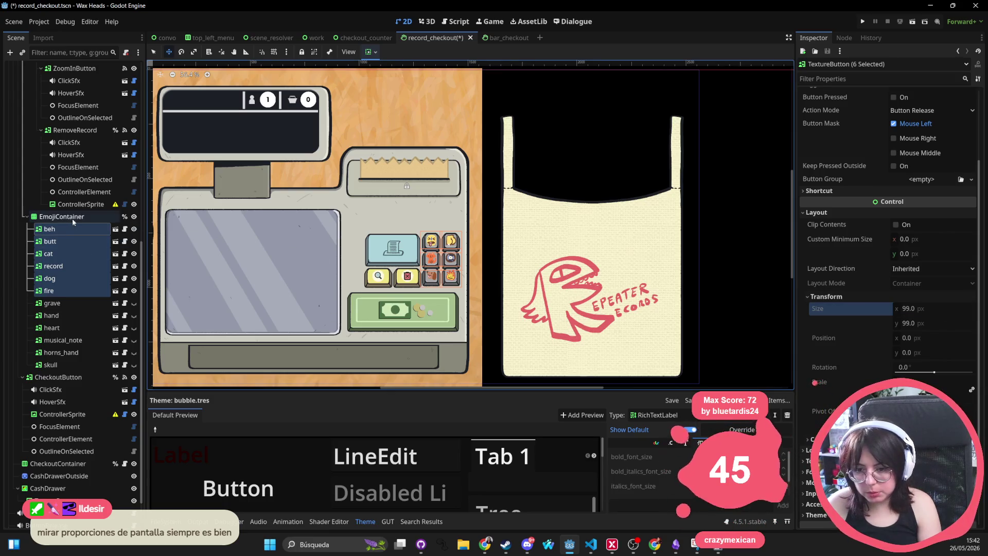
left_click(98, 216)
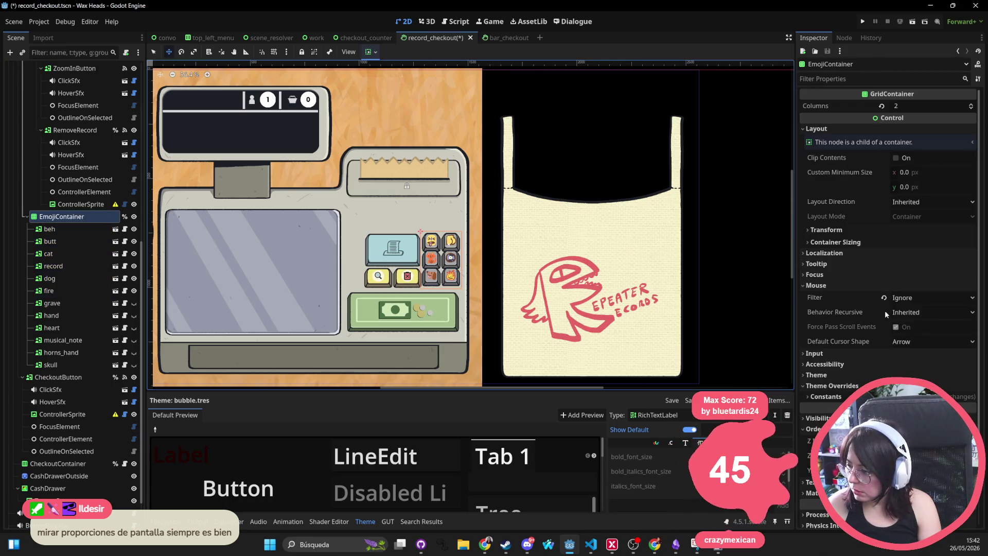
left_click(846, 230)
left_click(846, 230)
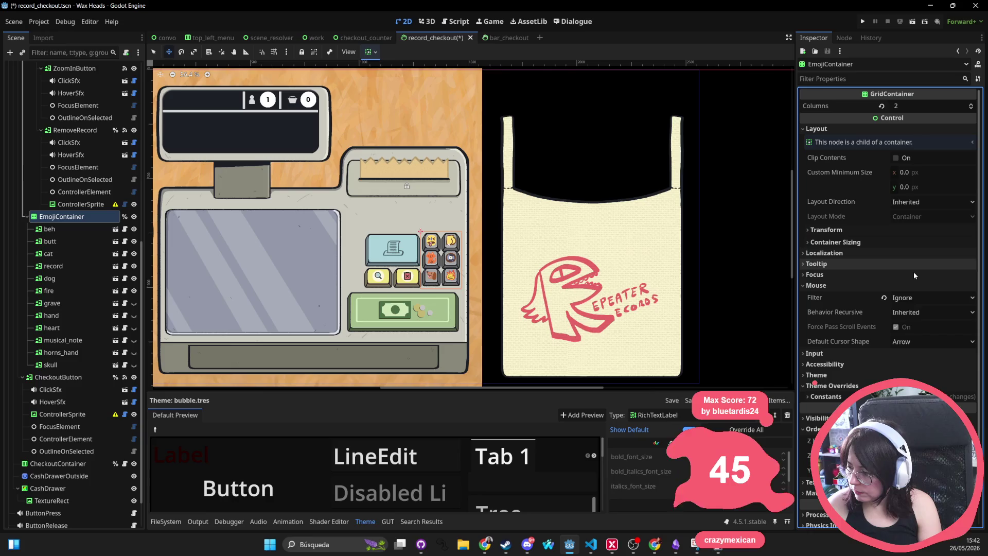
left_click(61, 229)
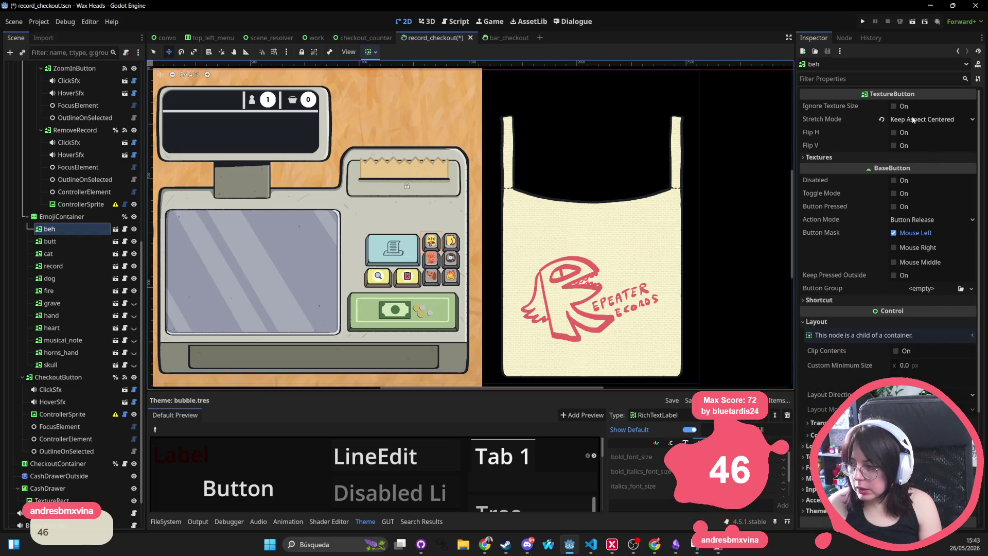
Turn on Ignore Texture Size for the beh button
left_click(873, 156)
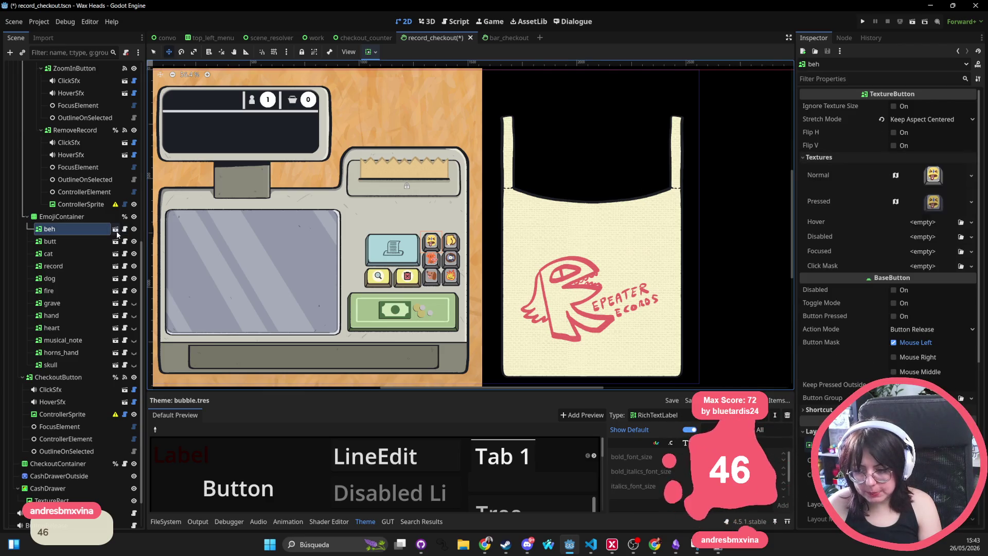
scroll(881, 318, "down", 3)
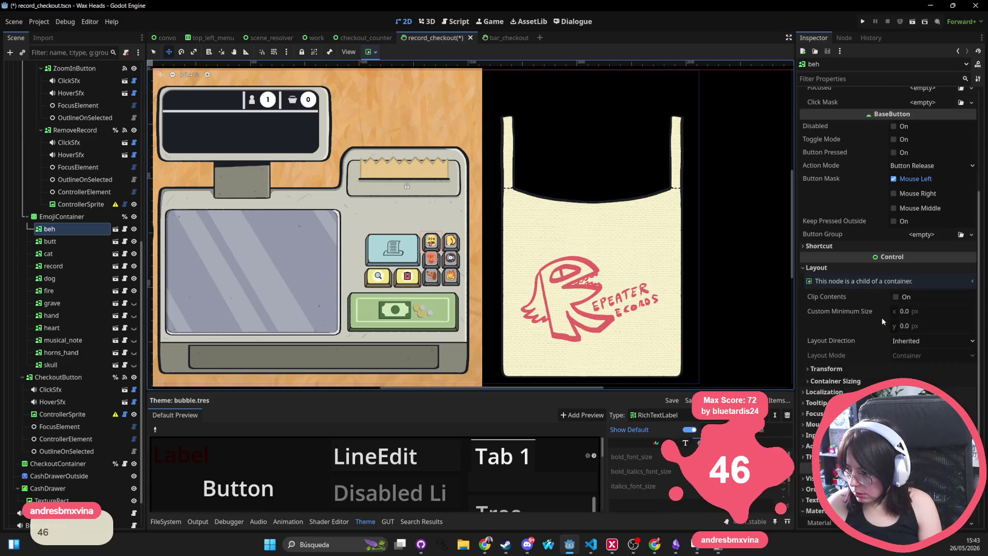
scroll(882, 320, "down", 3)
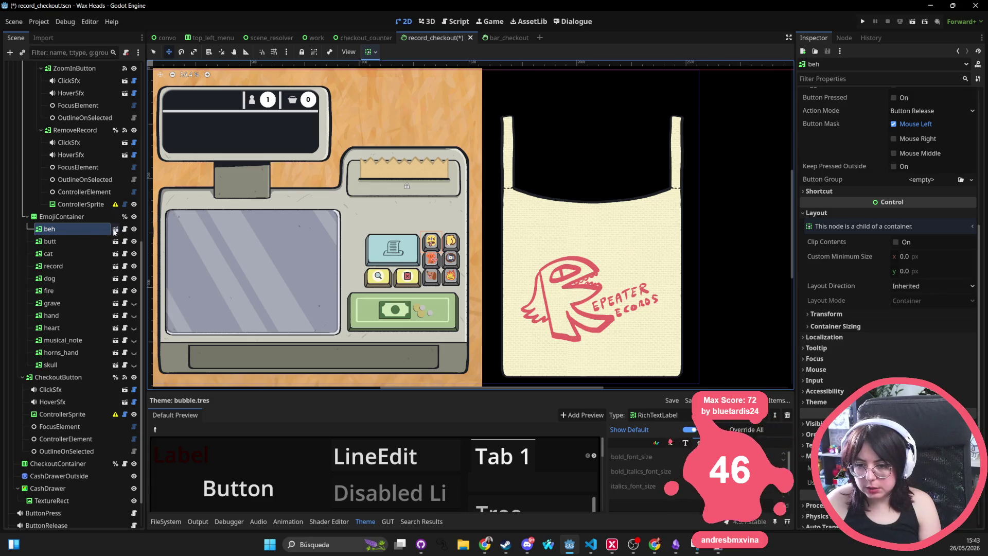
scroll(863, 186, "up", 5)
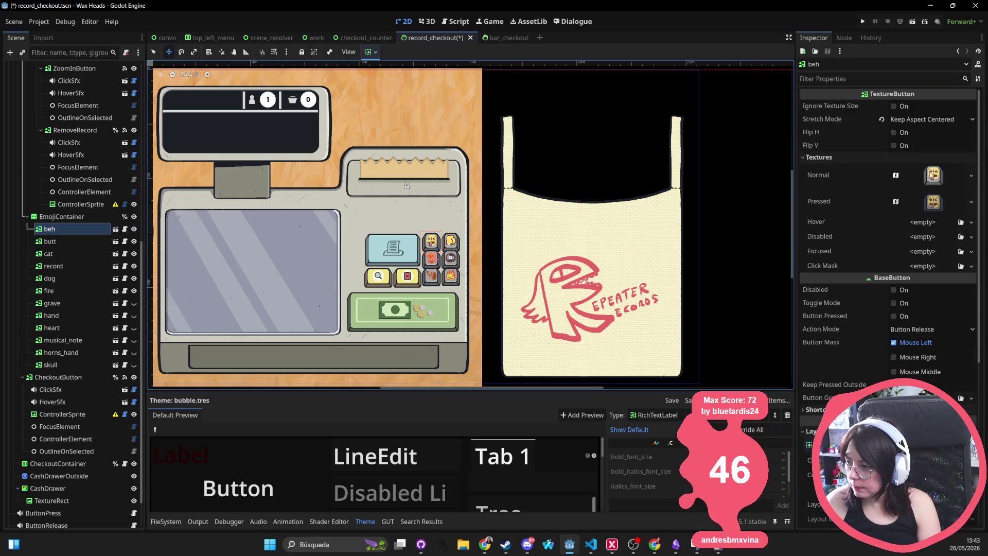
left_click(894, 107)
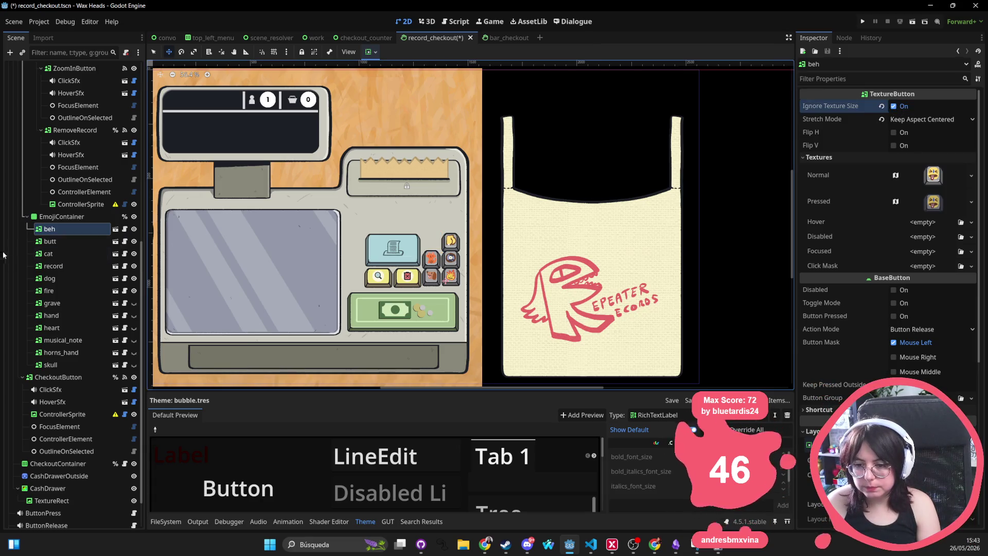
Turn on Ignore Texture Size for the butt, cat, record, dog and fire buttons
left_click(50, 241)
left_click(53, 266, "shift")
left_click(60, 282, "shift")
left_click(59, 303, "shift")
left_click(60, 304, "ctrl")
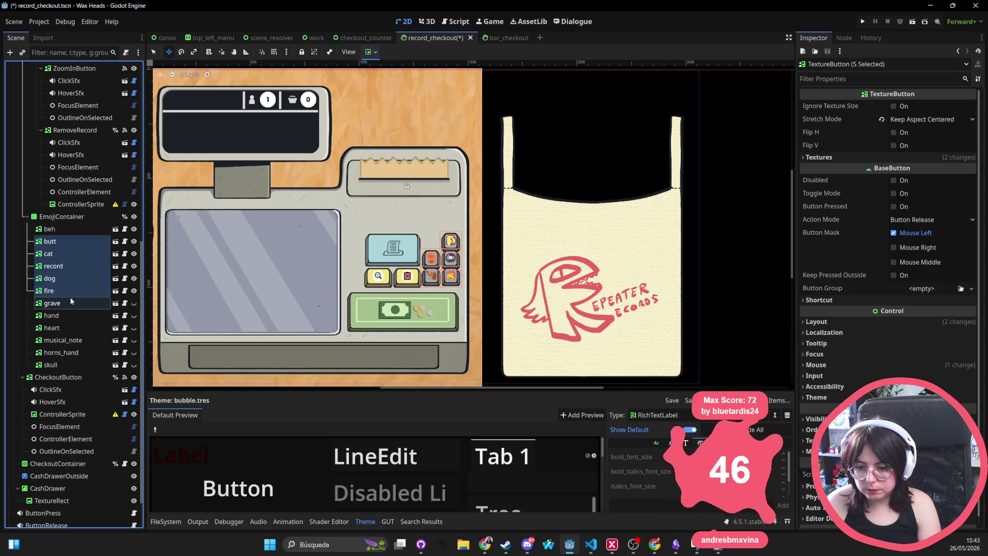
left_click(900, 109)
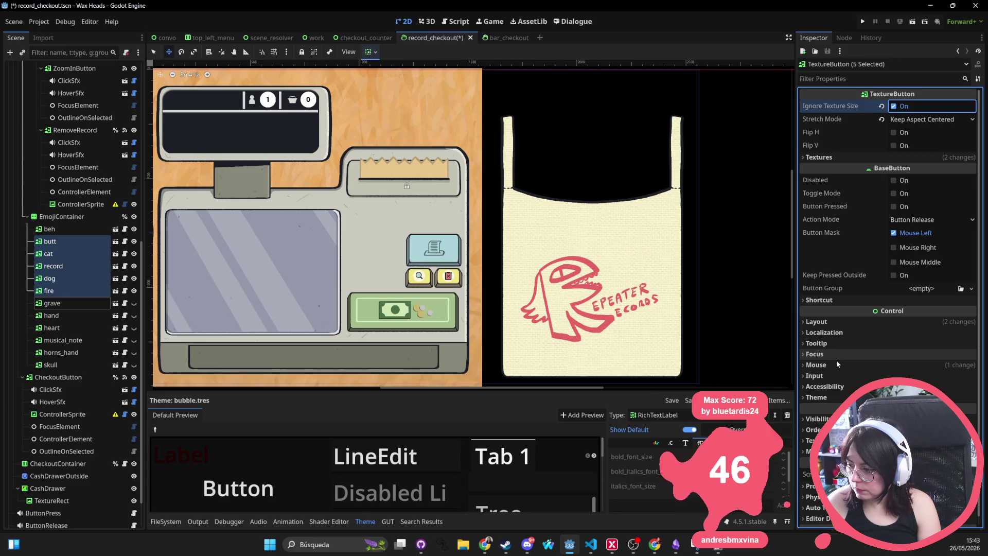
Expand the buttons' Layout and Transform properties in the Inspector
left_click(839, 322)
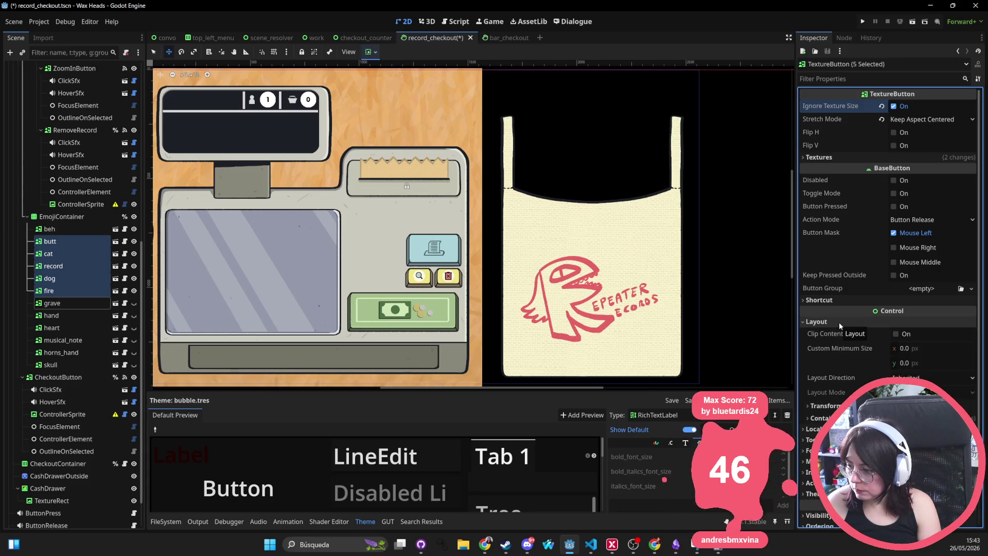
left_click(825, 405)
scroll(828, 407, "down", 3)
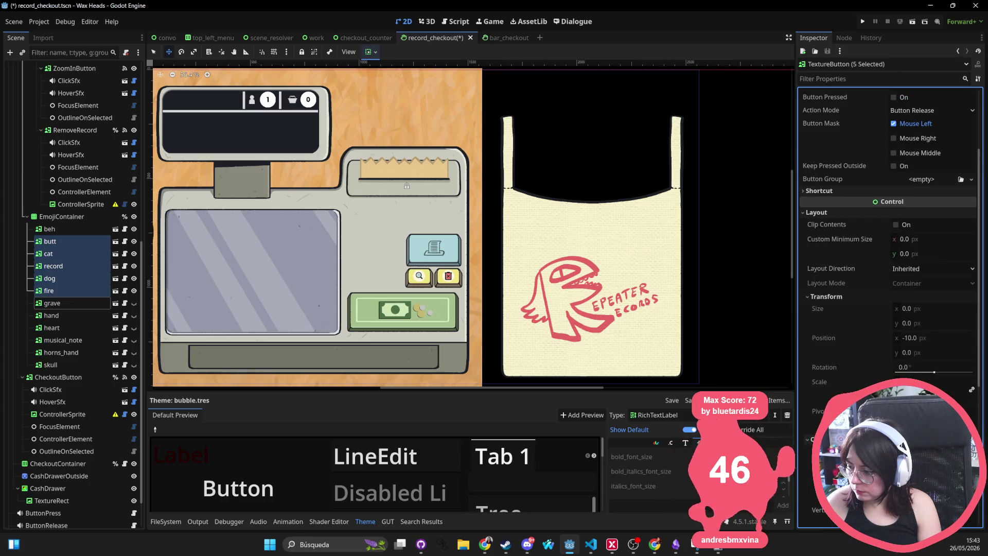
left_click(919, 309)
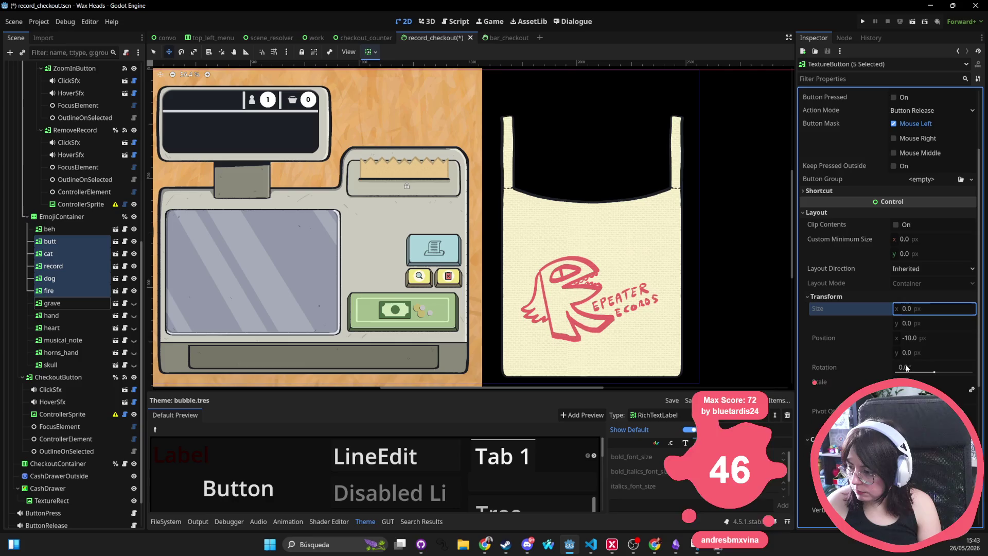
Set Custom Minimum Size to 180×180 on the five selected buttons, then on beh
left_click(908, 241)
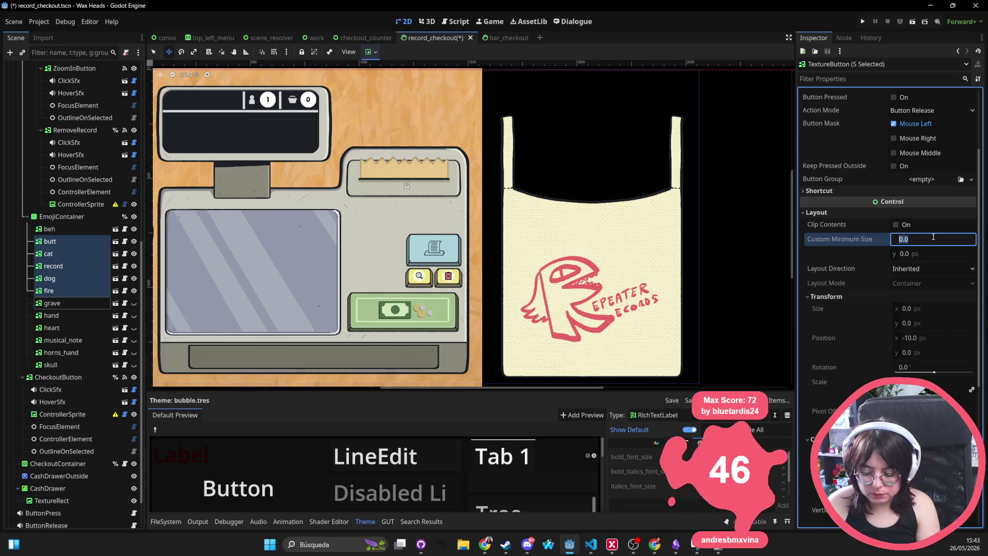
type("180")
key("Tab")
type("180")
key("Return")
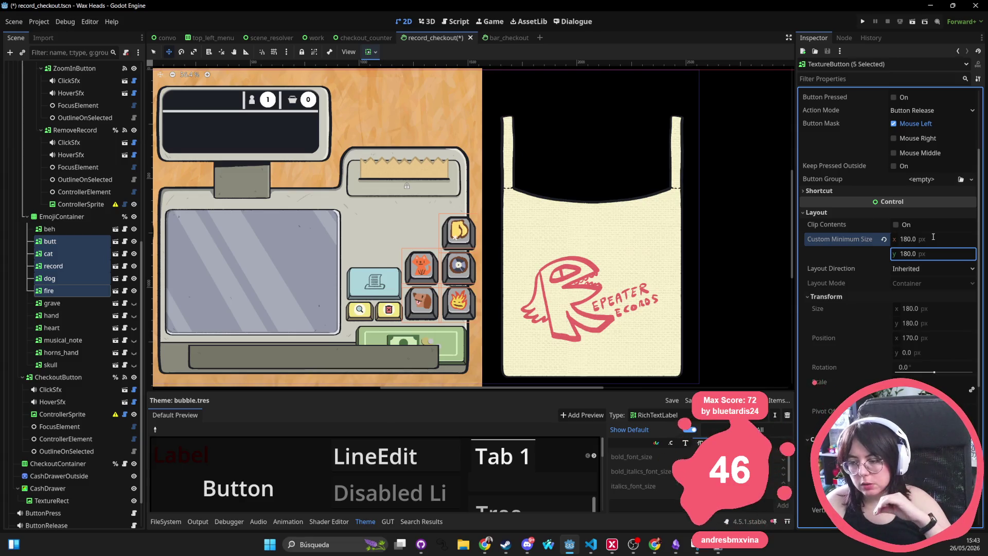
left_click(49, 229)
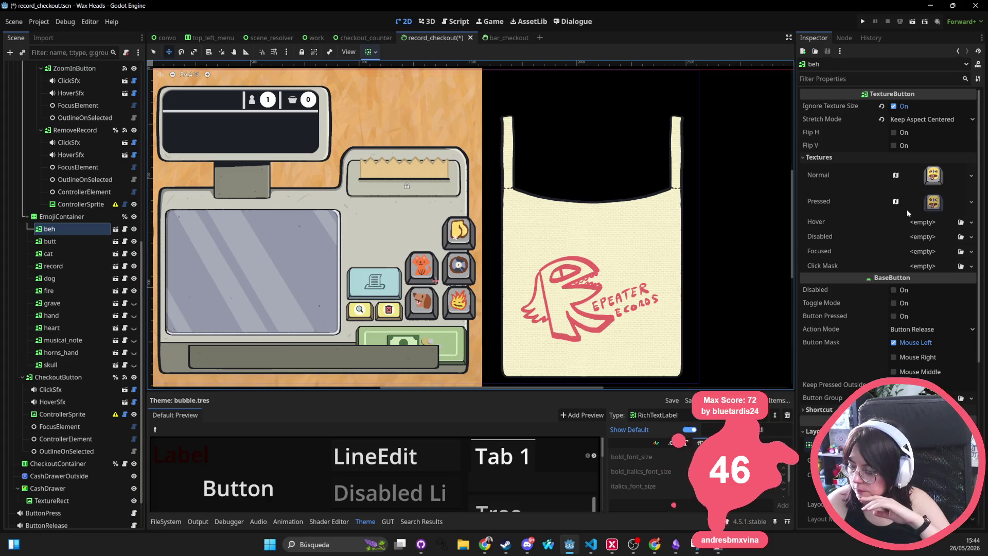
scroll(921, 342, "down", 2)
left_click(925, 366)
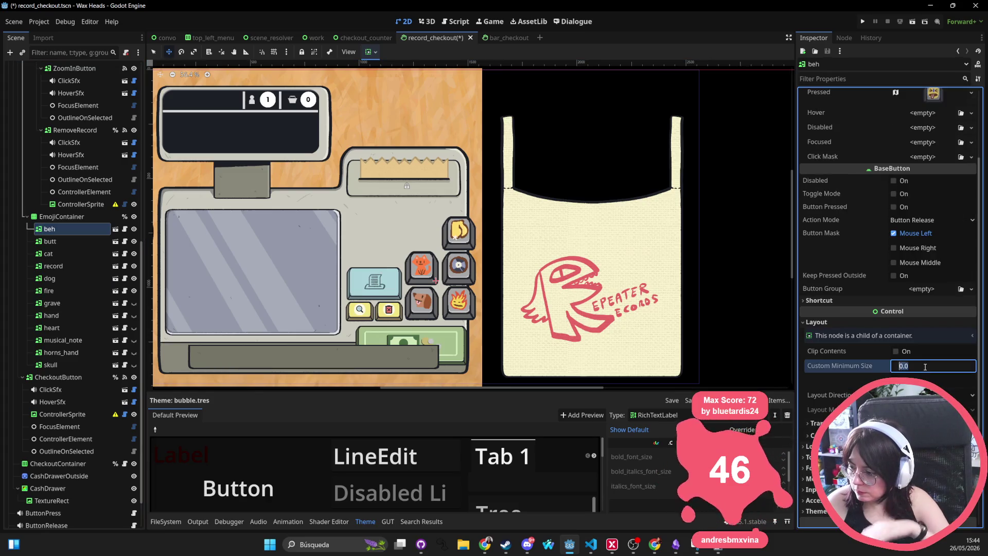
key("Tab")
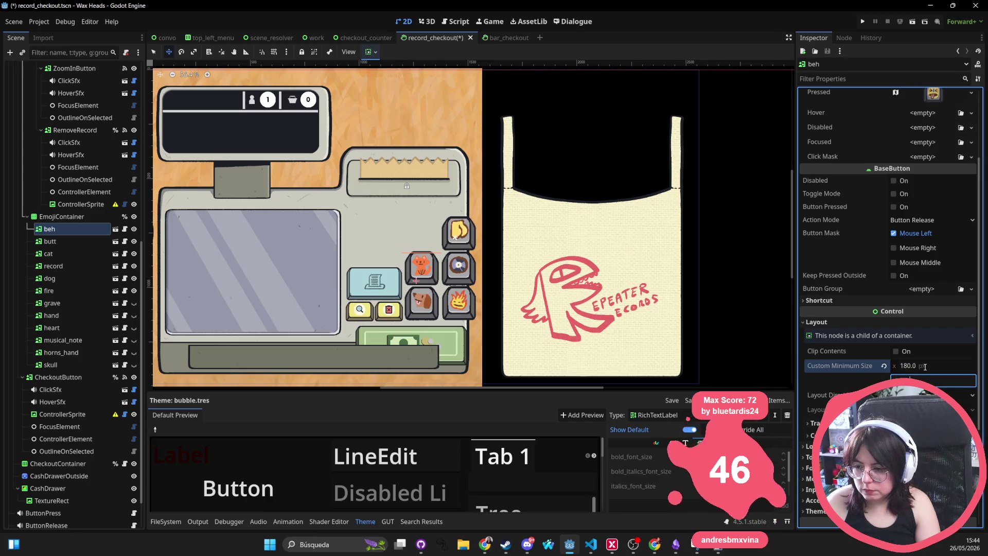
type("180")
key("Return")
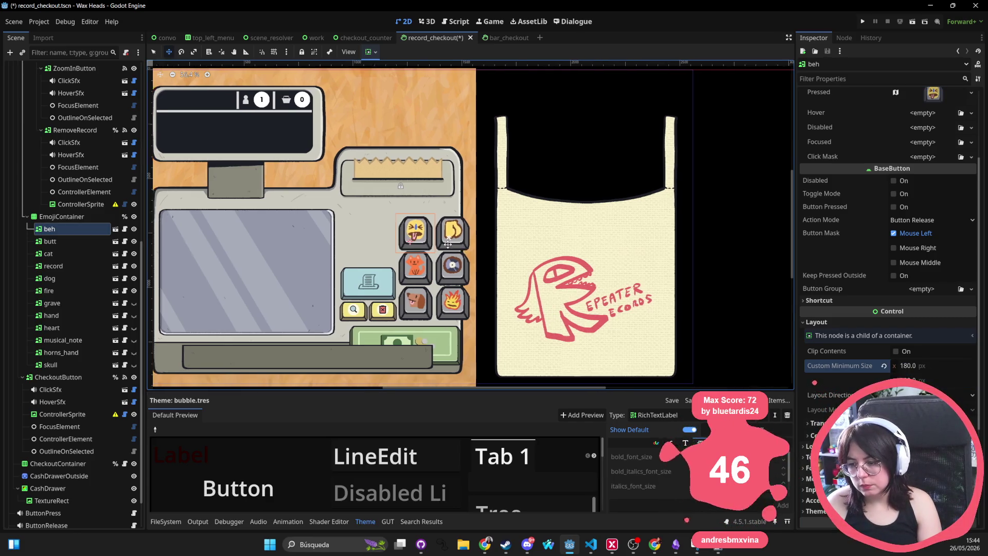
Pan and zoom the 2D viewport to frame the counter and tote bag
scroll(423, 216, "down", 2)
scroll(423, 216, "right", 2)
scroll(423, 218, "up", 2)
scroll(487, 251, "down", 3)
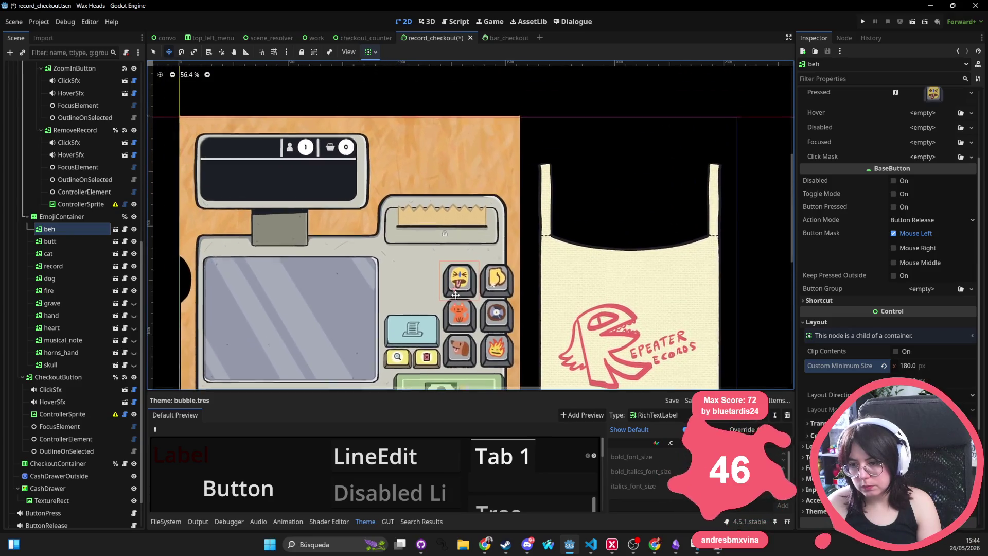
scroll(487, 251, "down", 1)
scroll(487, 251, "right", 2)
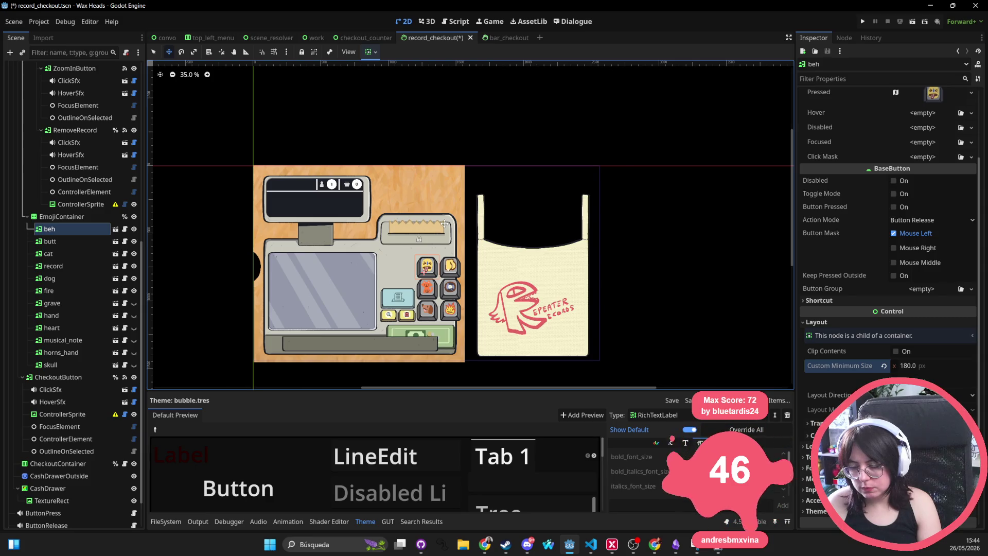
scroll(443, 223, "up", 7)
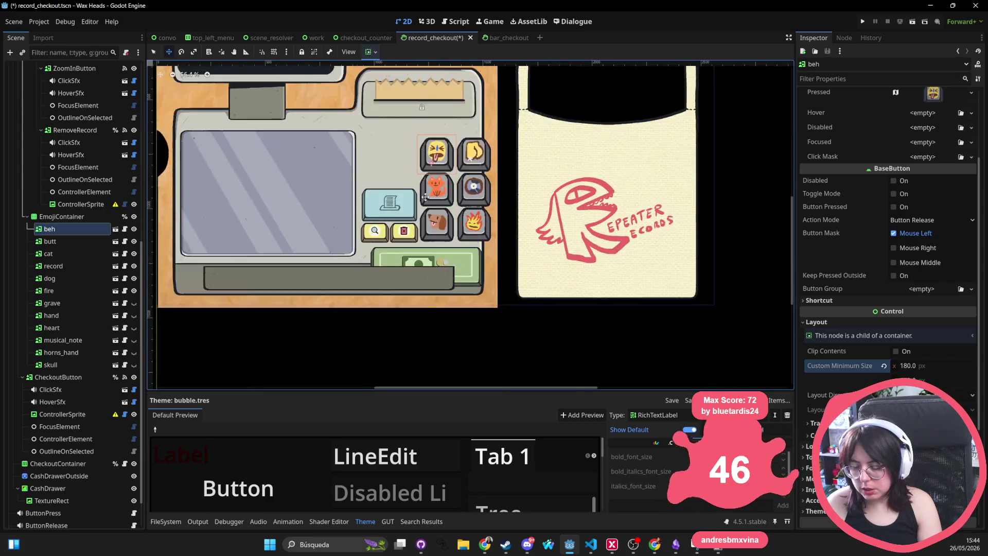
scroll(434, 221, "down", 6)
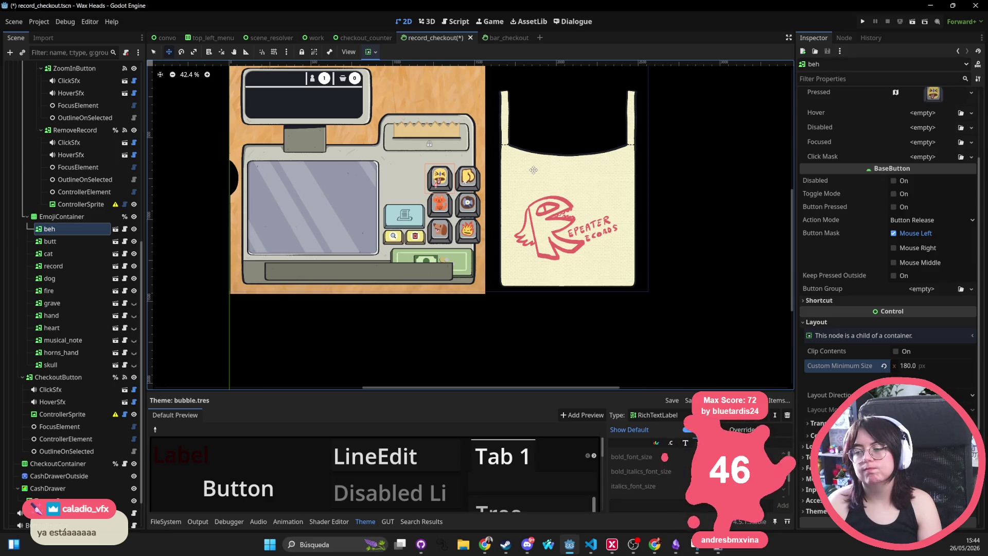
left_click_drag(534, 170, 537, 209)
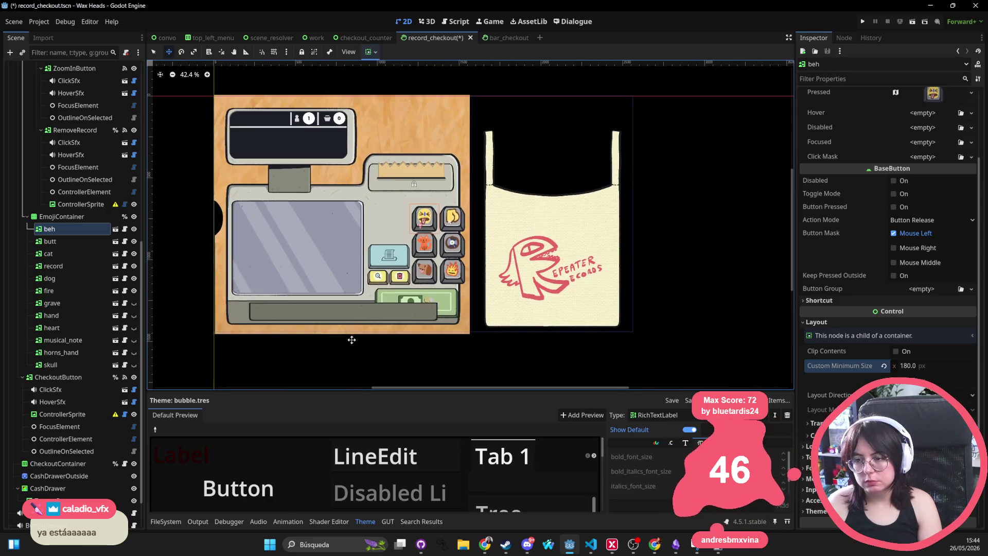
scroll(361, 296, "down", 1)
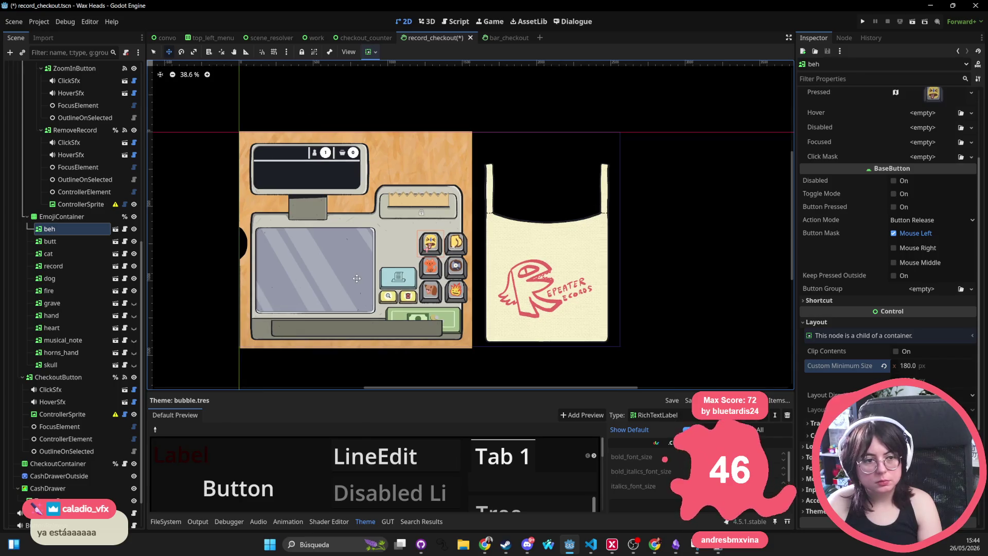
Launch Snipping Tool from the Start menu search
left_click(268, 544)
type("snipping tool")
key("Return")
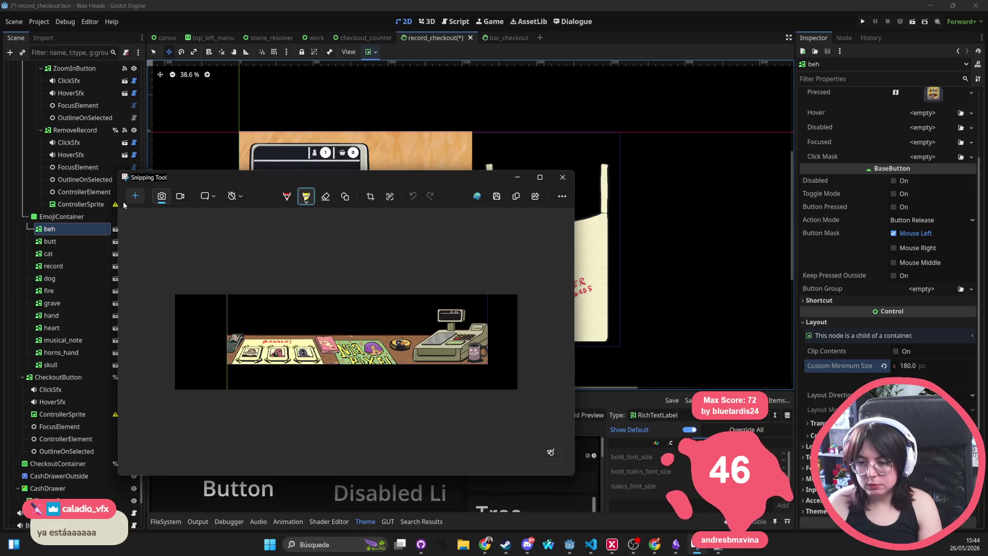
Capture a rectangle around the checkout counter and copy it to the clipboard
left_click(135, 195)
mouse_move(231, 354)
left_mouse_down()
mouse_move(499, 68)
mouse_move(474, 126)
left_mouse_up()
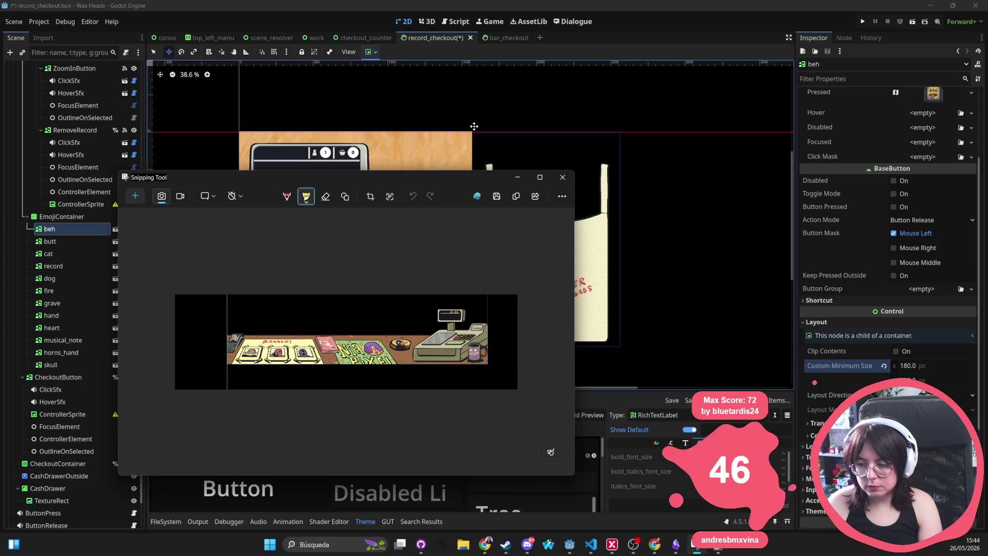
left_click(519, 198)
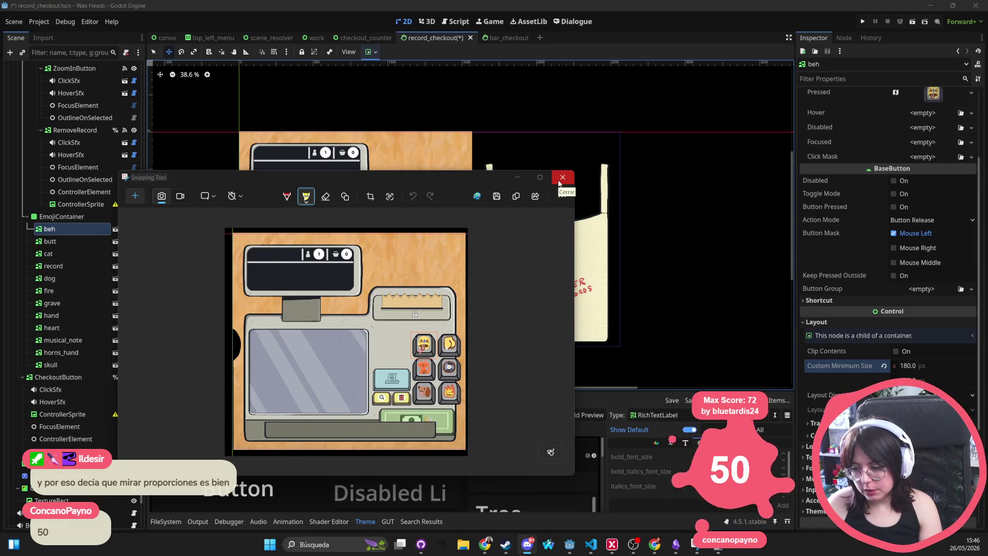
left_click(515, 196)
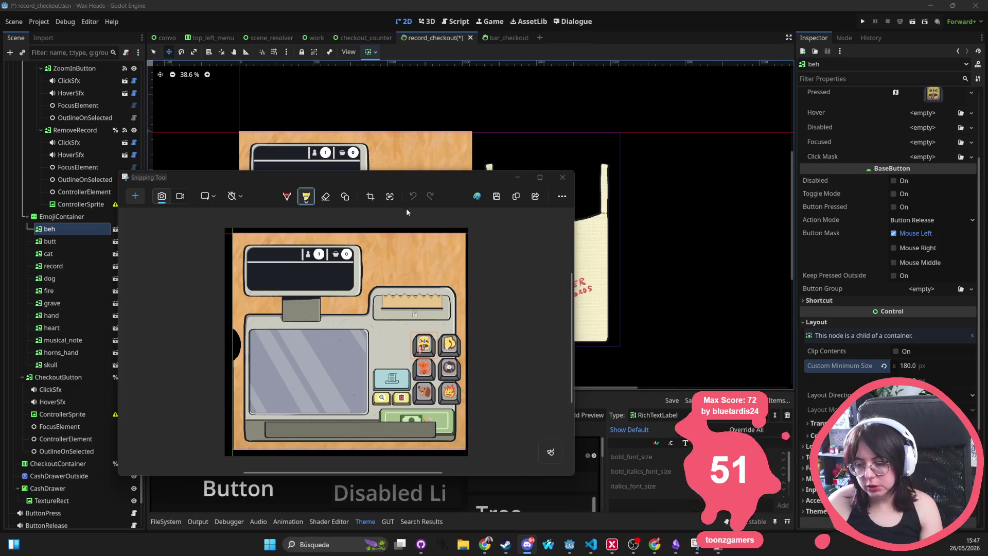
Close Snipping Tool to return to the Godot editor
left_click(562, 178)
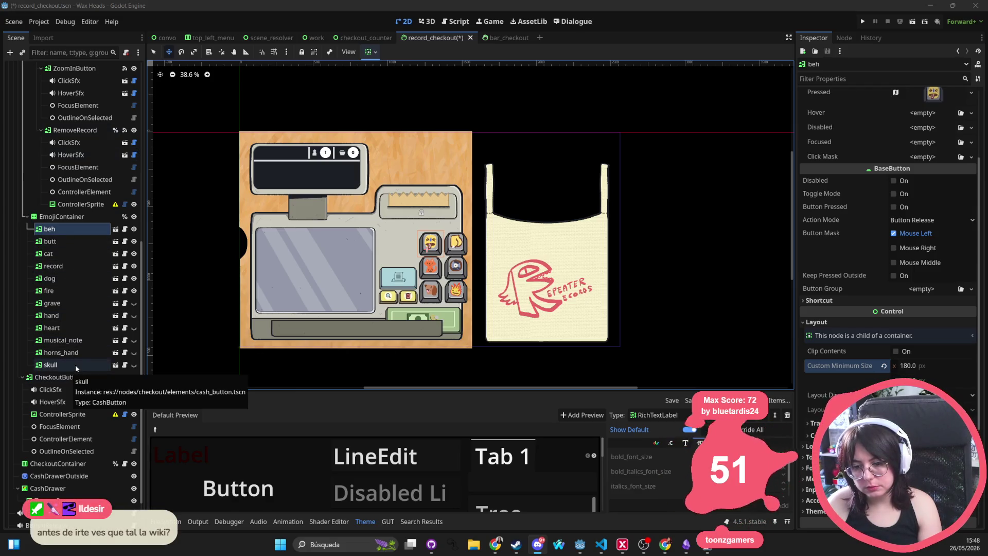
Hide the beh, butt, cat, record, dog and fire emoji buttons
left_click(134, 229)
left_click(134, 242)
left_click(134, 253)
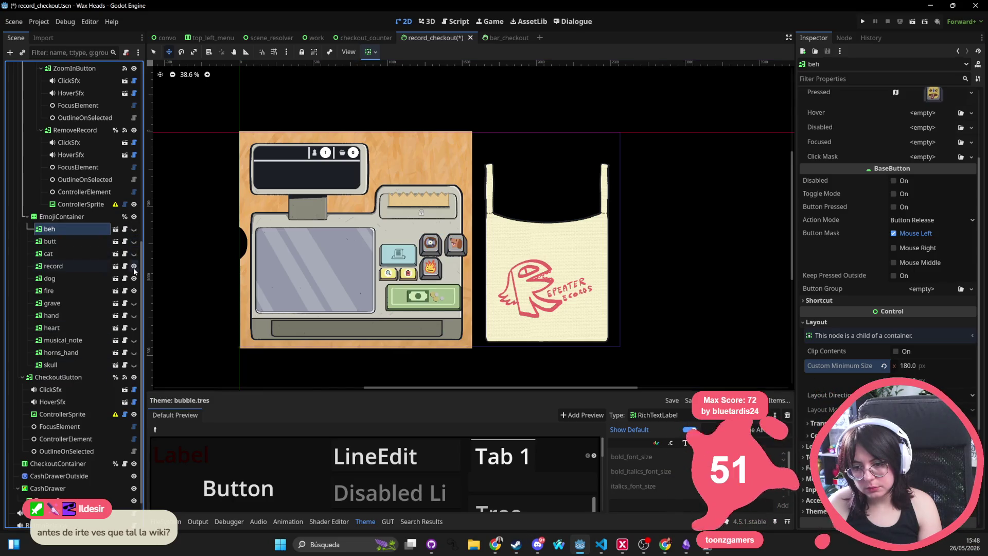
left_click(134, 266)
left_click(134, 278)
left_click(134, 291)
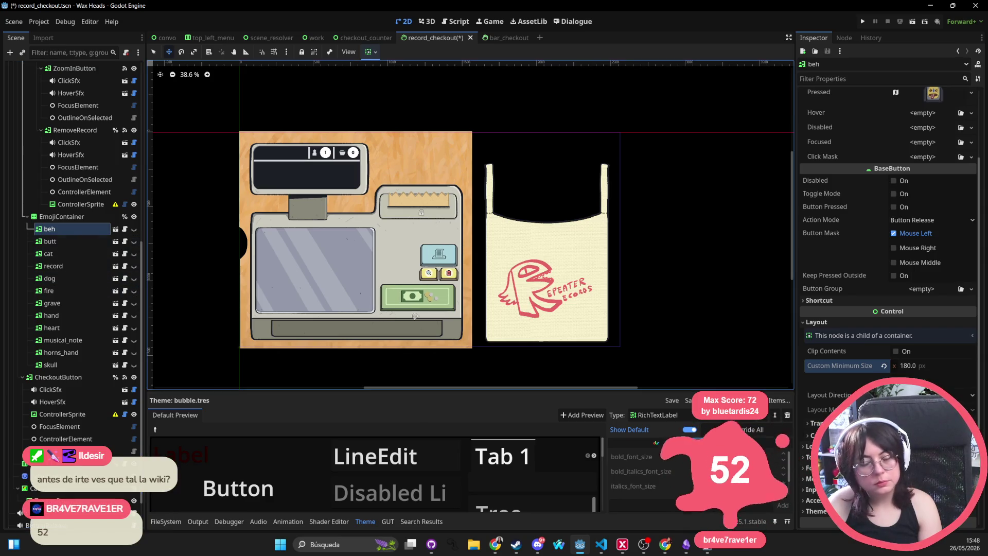
Select the ActionButtons container and step down through its nodes to the Print button
scroll(431, 265, "up", 9)
mouse_move(436, 250)
left_mouse_down()
mouse_move(436, 278)
mouse_move(456, 288)
left_mouse_up()
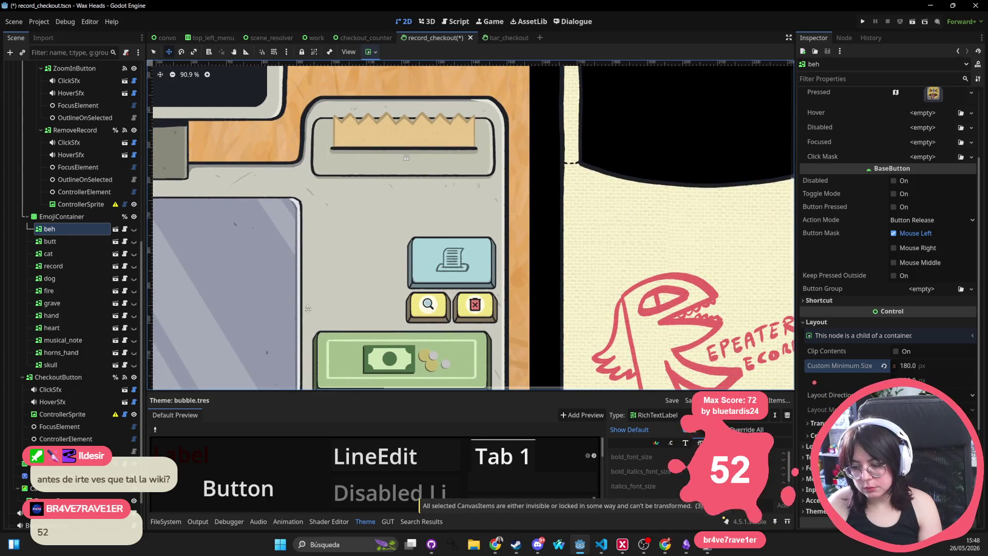
scroll(60, 236, "up", 5)
scroll(59, 237, "up", 5)
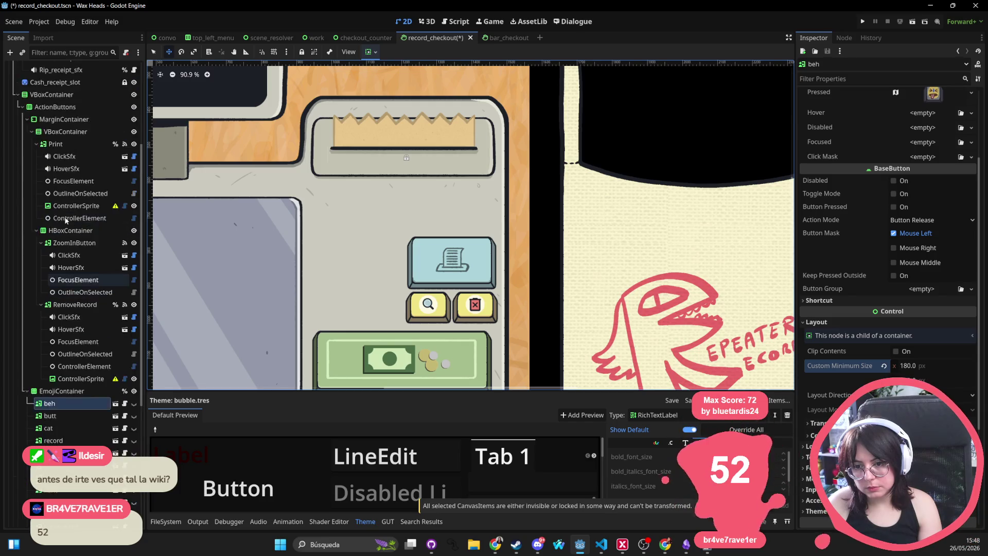
left_click(60, 168)
left_click(63, 177)
left_click(65, 189)
left_click(56, 201)
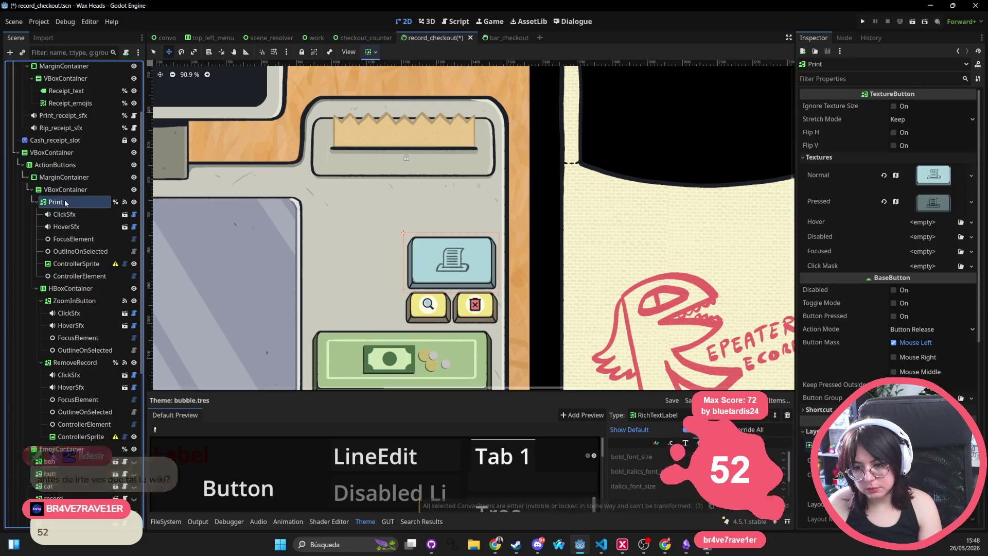
Inspect ZoomInButton, RemoveRecord and its ControllerSprite, ending on the VBoxContainer
left_click(69, 288)
left_click(70, 300)
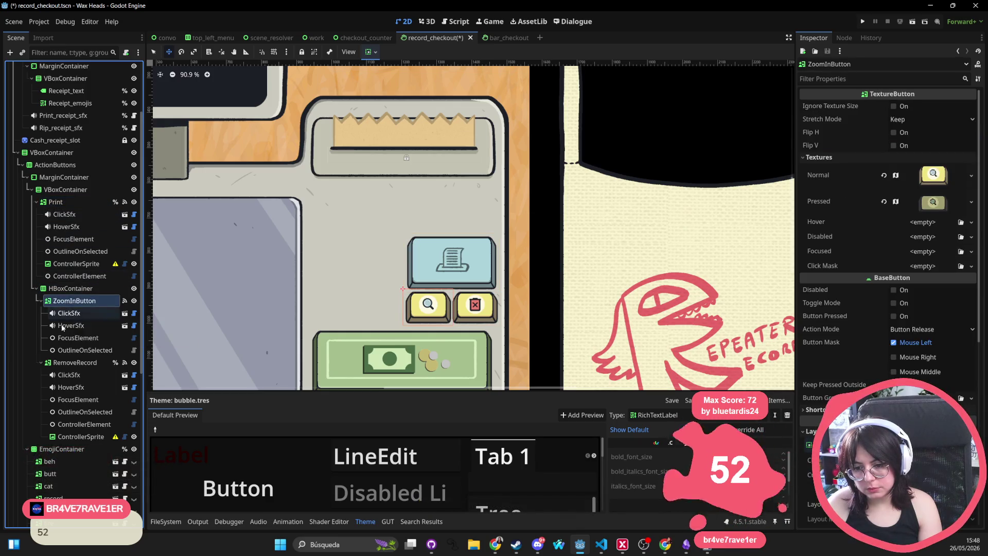
left_click(62, 362)
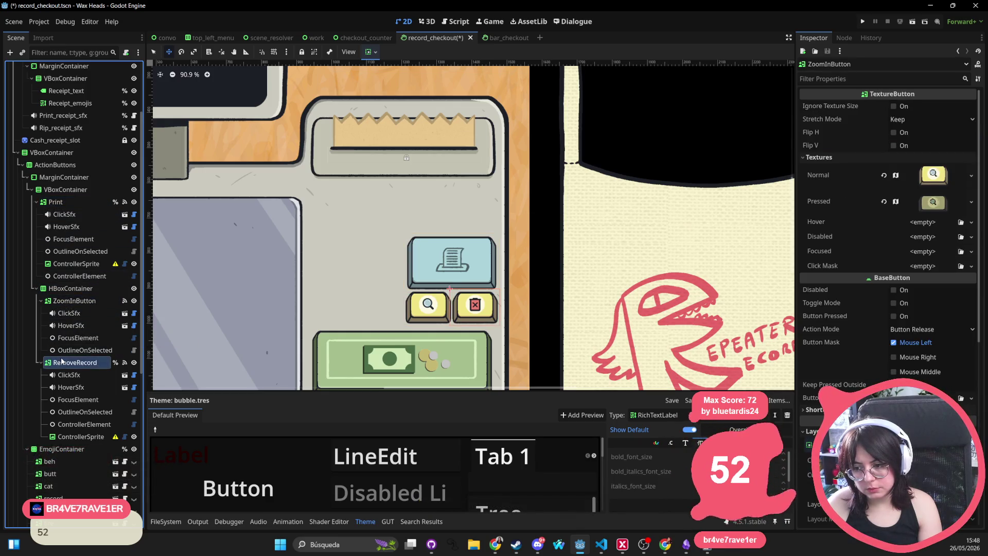
left_click(67, 437)
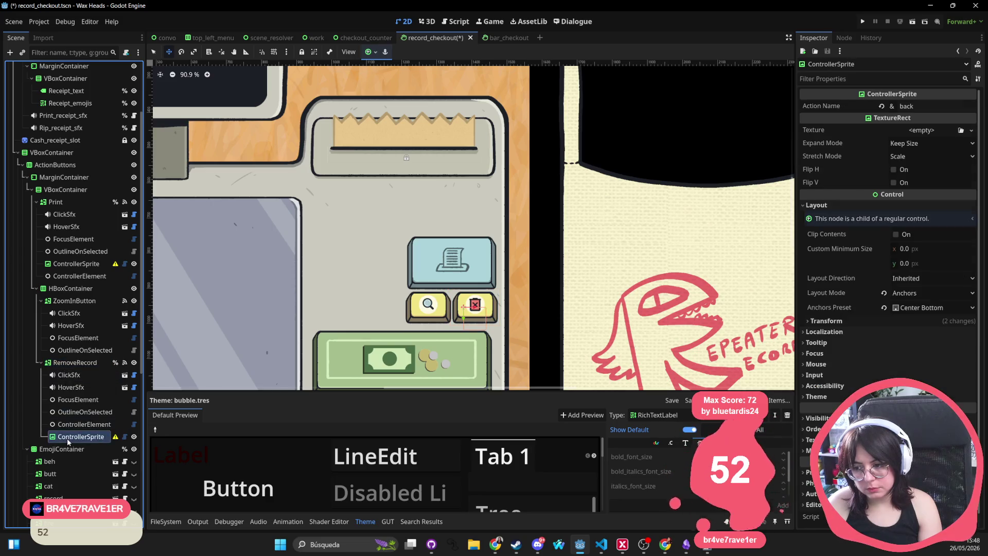
left_click(54, 203)
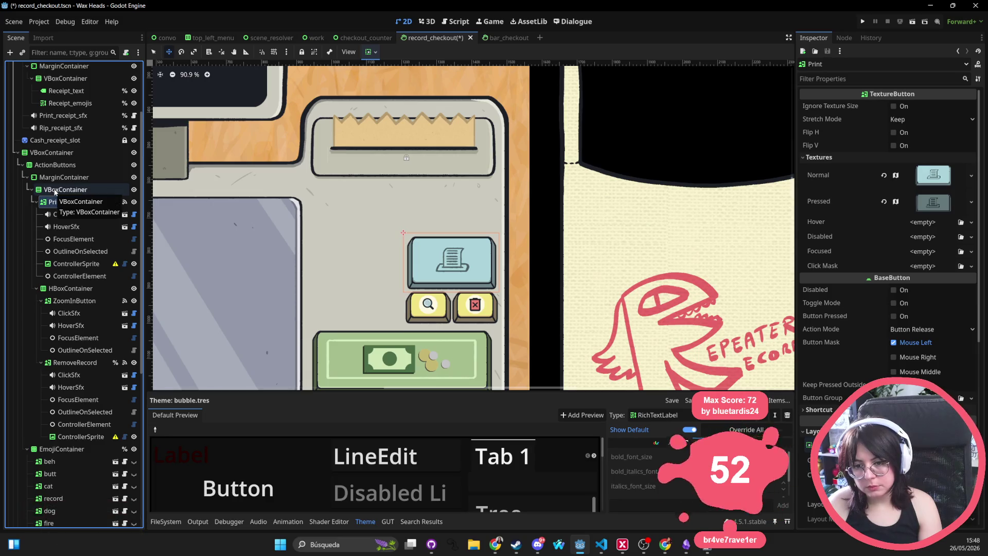
left_click(54, 190)
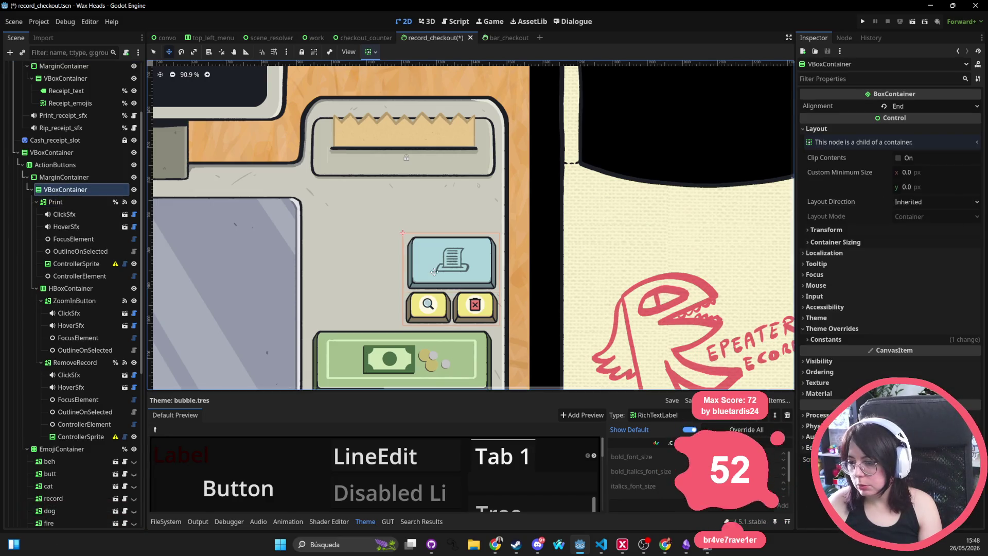
Change the VBoxContainer's Alignment from End to Center
scroll(437, 270, "down", 5)
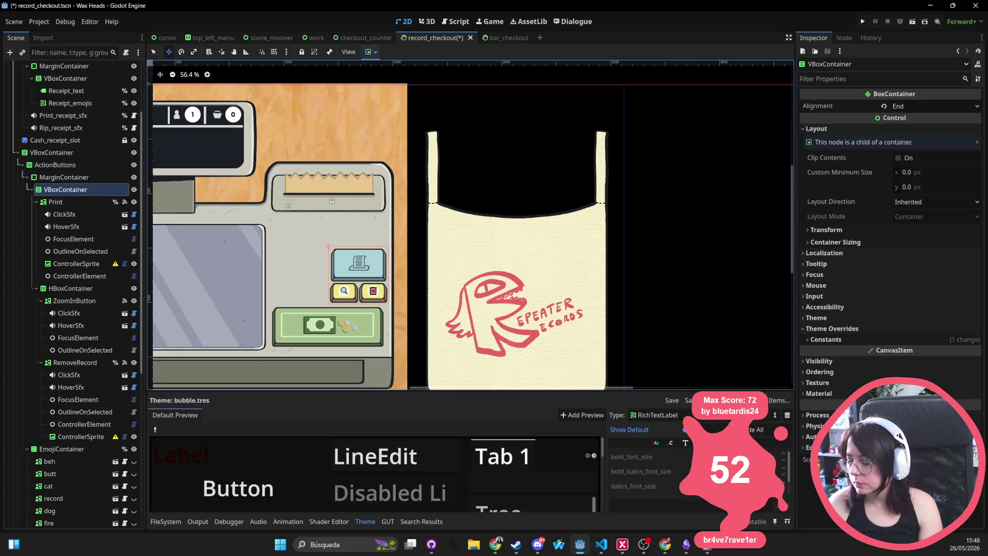
left_click(57, 203)
left_click(62, 189)
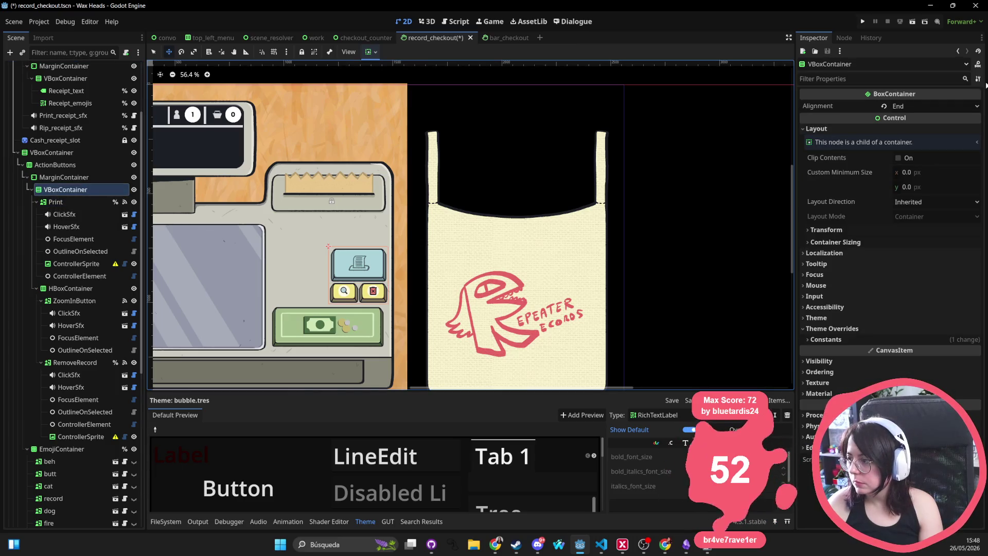
left_click(951, 106)
left_click(932, 133)
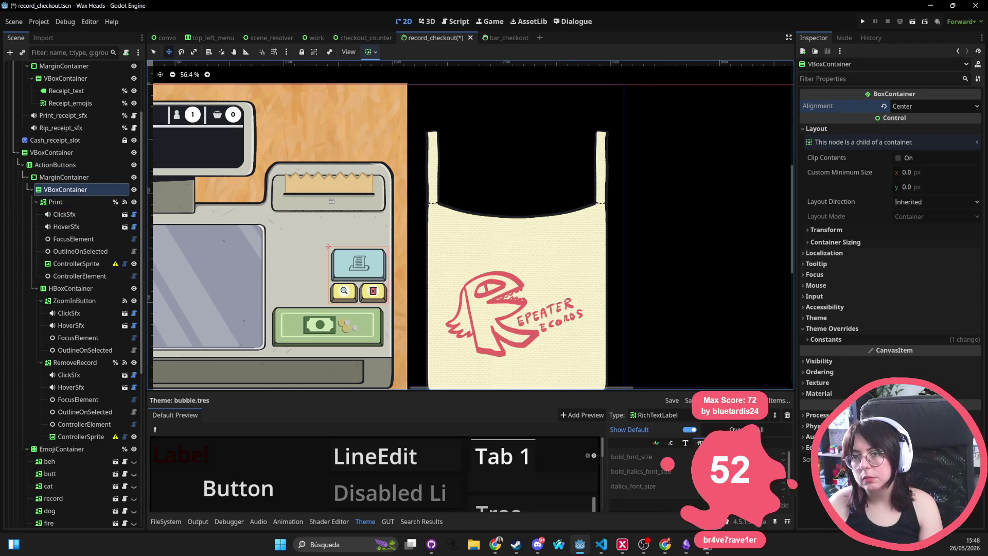
Review the Print button, VBoxContainer, MarginContainer and ActionButtons properties
left_click(56, 202)
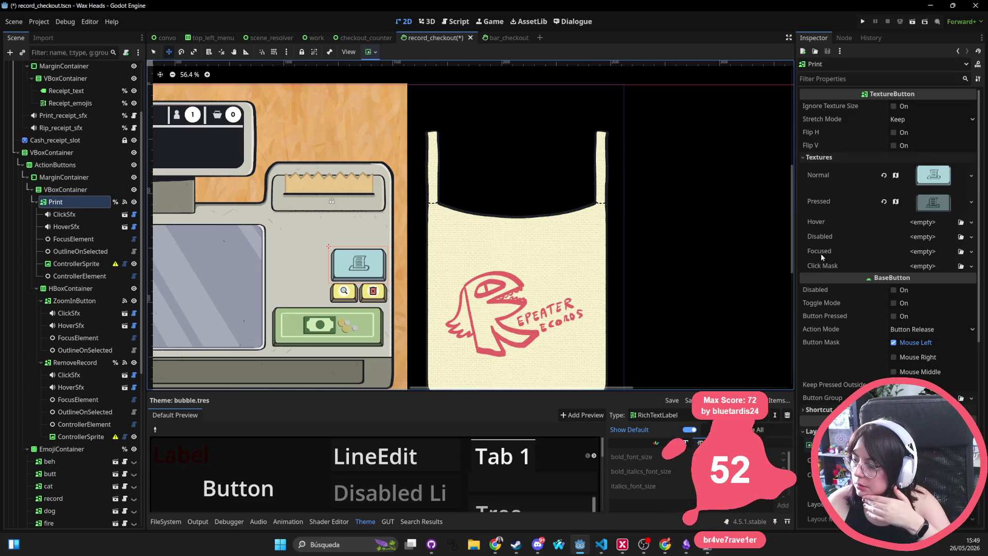
left_click(80, 190)
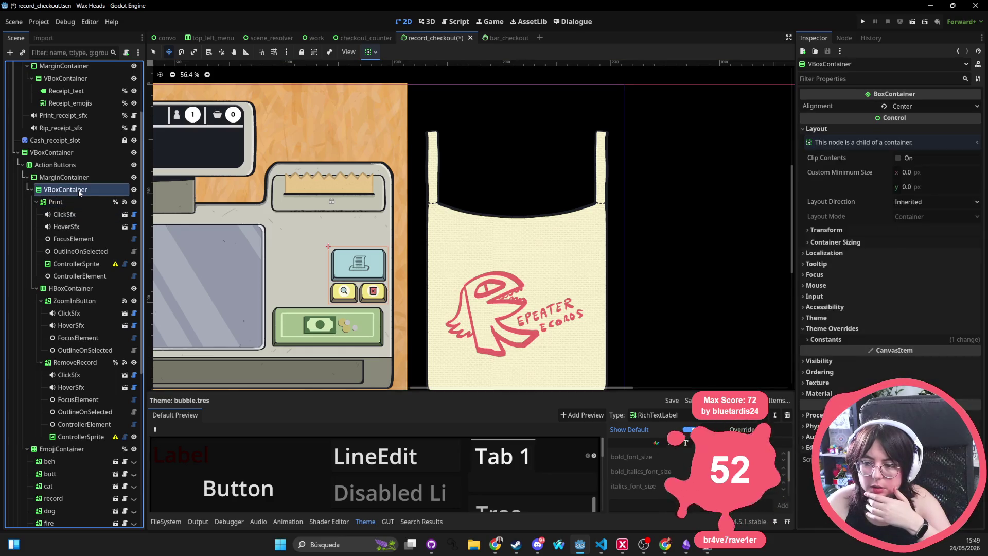
left_click(76, 177)
left_click(72, 165)
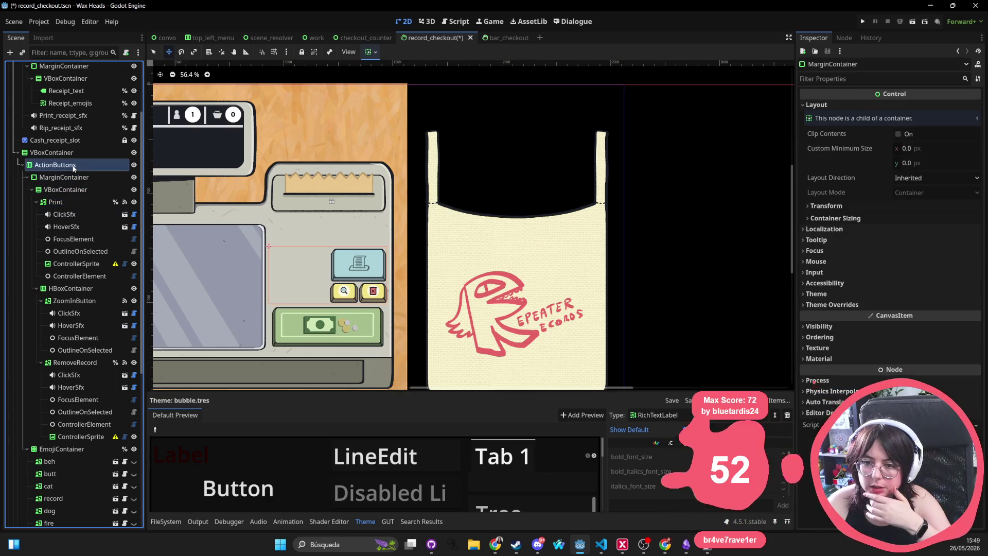
Enable Horizontal Expand in the MarginContainer's Container Sizing
left_click(68, 177)
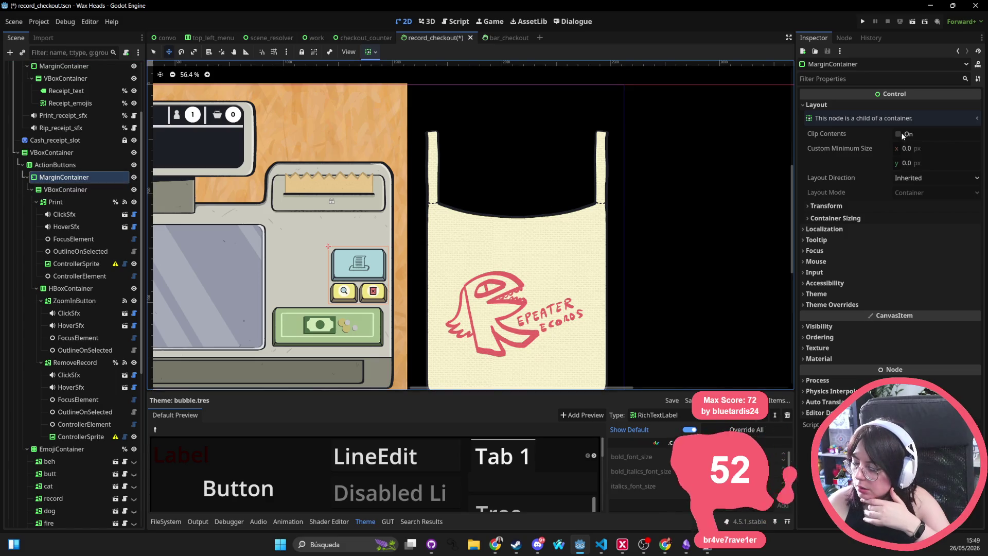
left_click(831, 206)
left_click(831, 206)
left_click(840, 219)
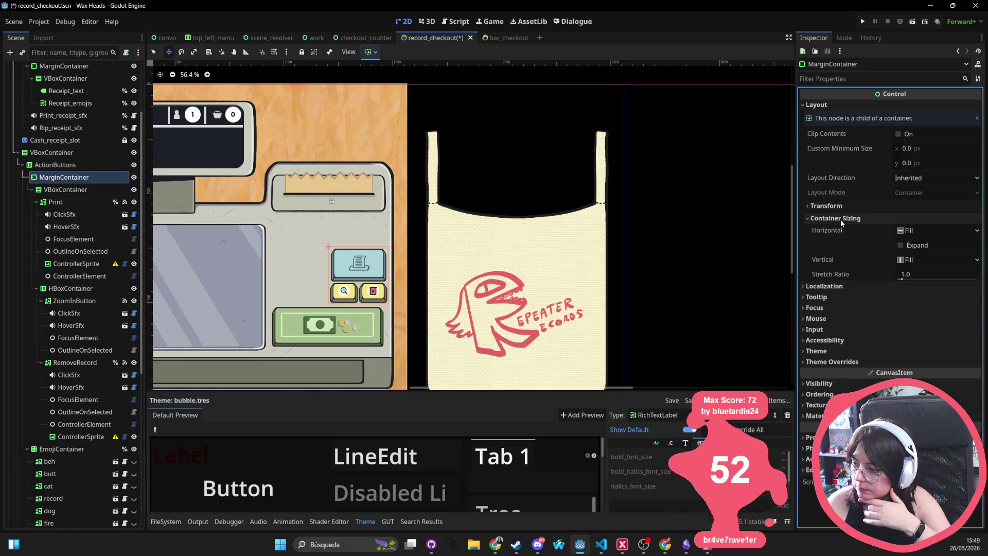
left_click(910, 245)
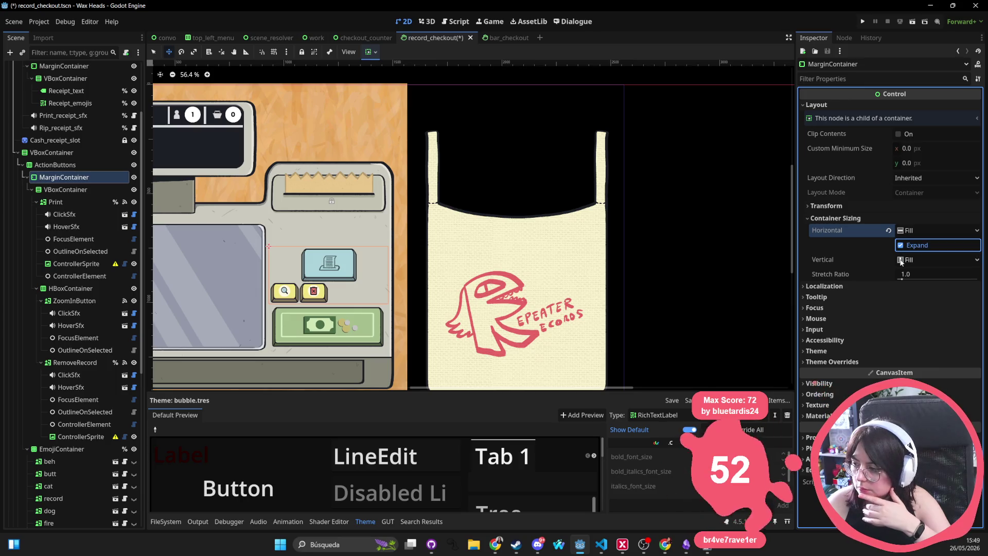
Set the HBoxContainer's Alignment to Center for the zoom and remove buttons
left_click(77, 288)
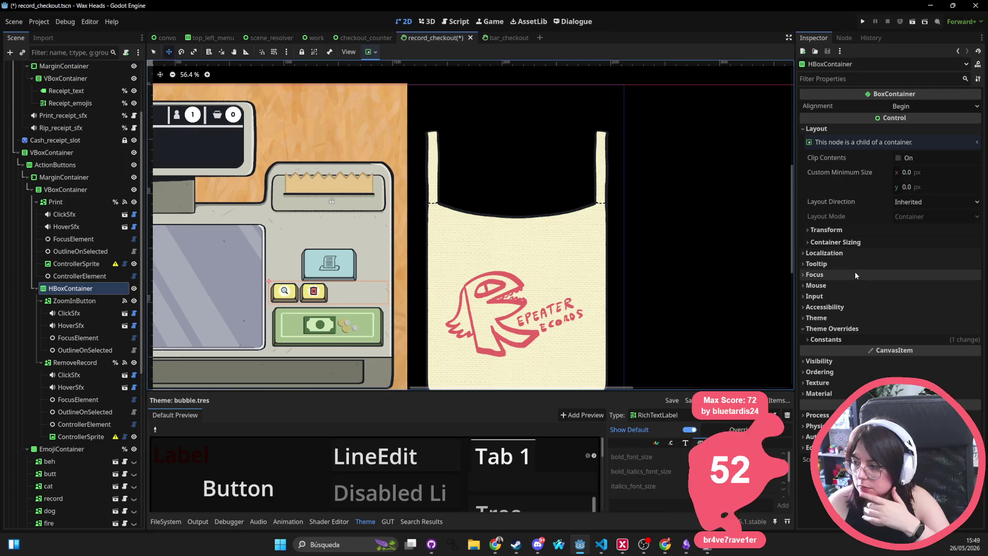
left_click(877, 230)
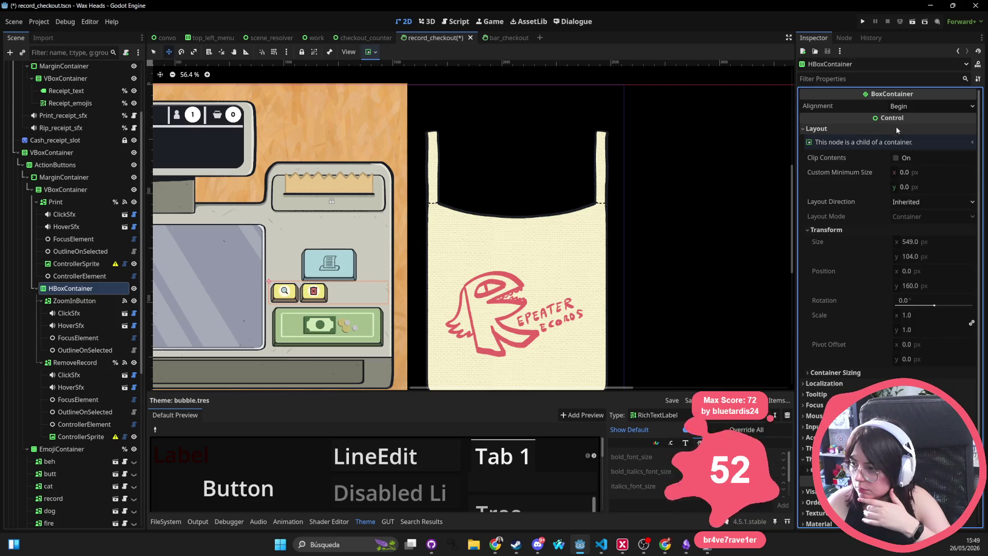
left_click(924, 108)
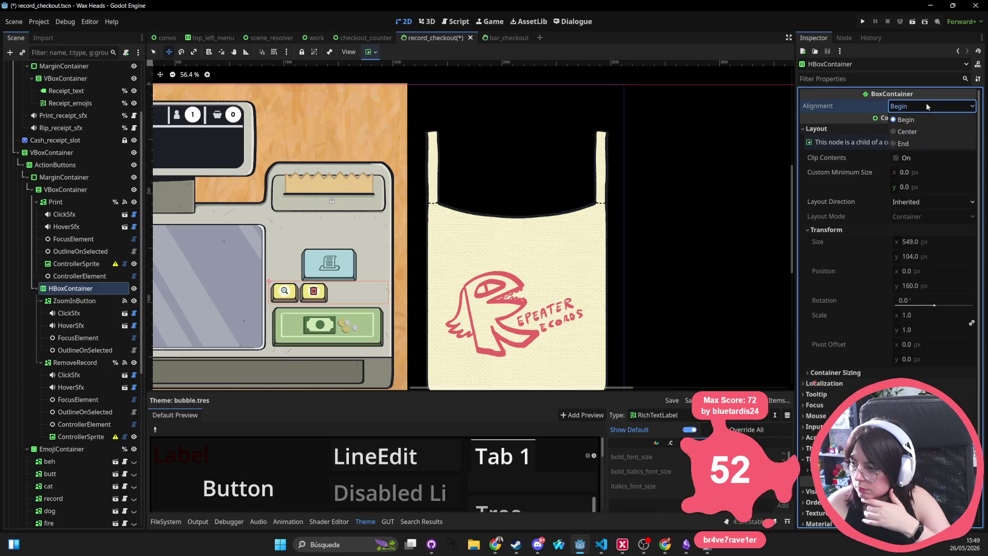
left_click(918, 132)
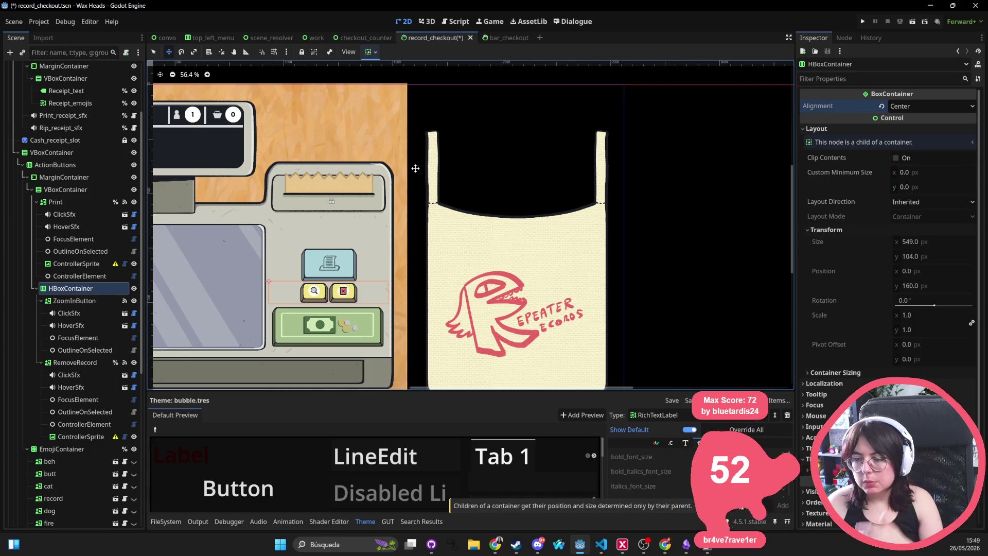
scroll(412, 170, "down", 4)
scroll(407, 177, "up", 4)
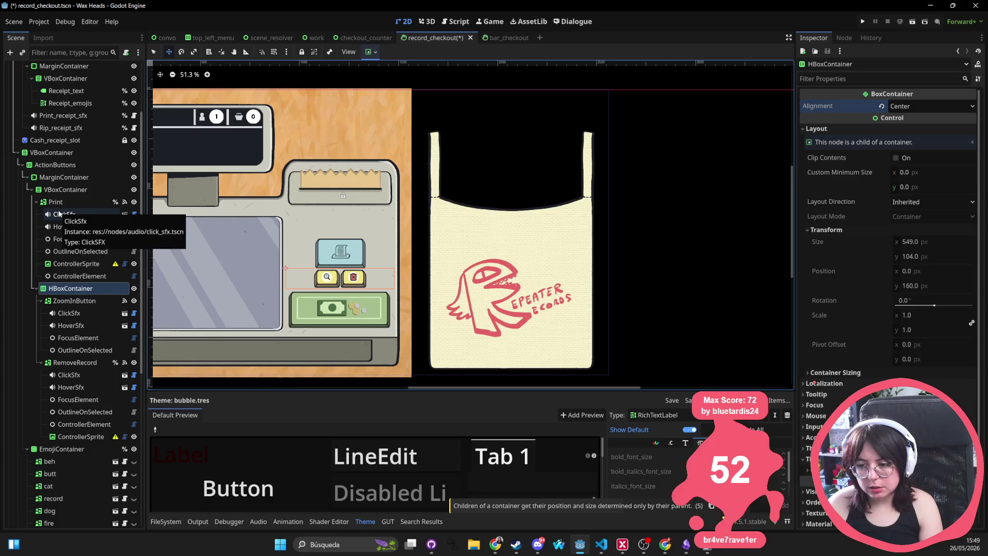
left_click(42, 301)
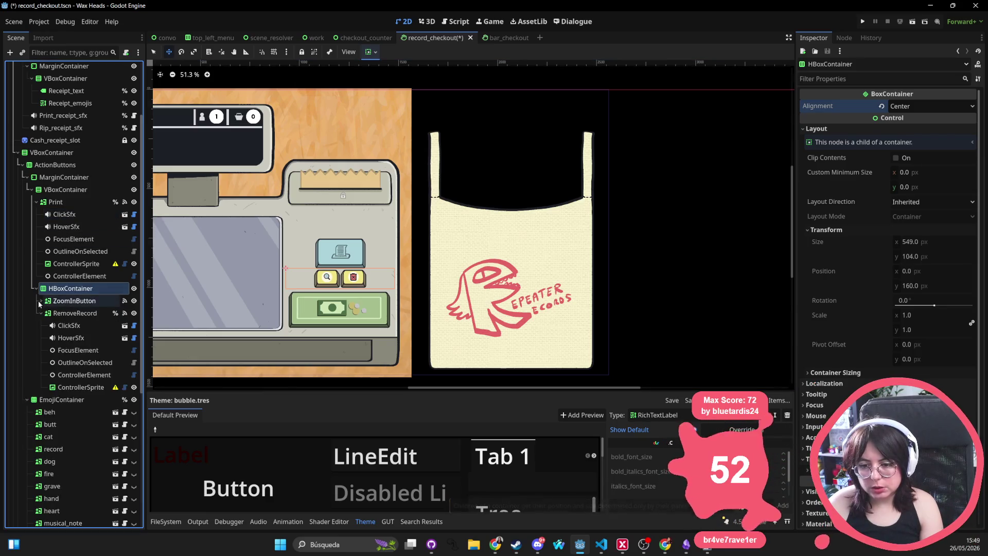
Move the Print node below the HBoxContainer in the Scene dock, undoing a misplaced move
left_click_drag(70, 288, 51, 192)
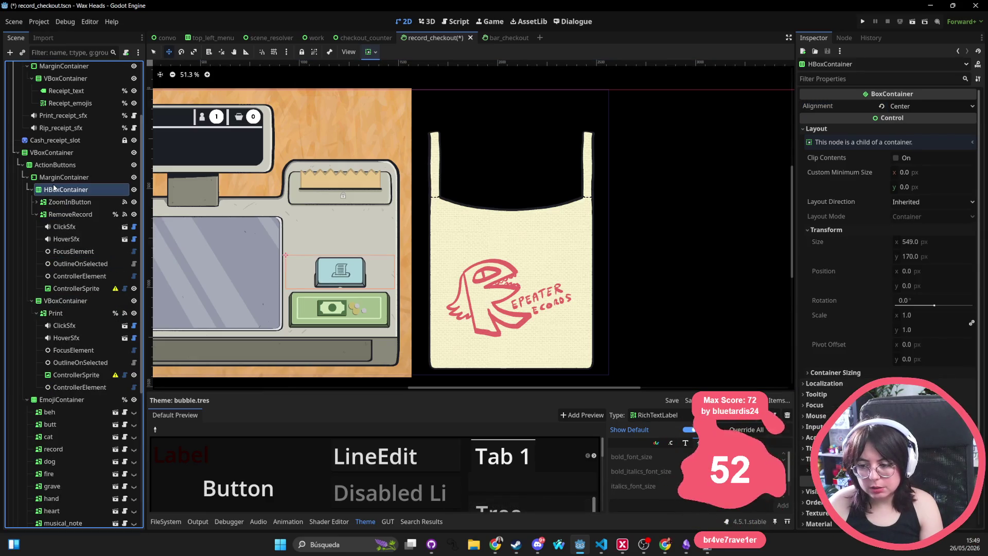
key("ctrl+z")
left_click_drag(55, 201, 53, 287)
left_click_drag(59, 397, 48, 287)
left_click(56, 199)
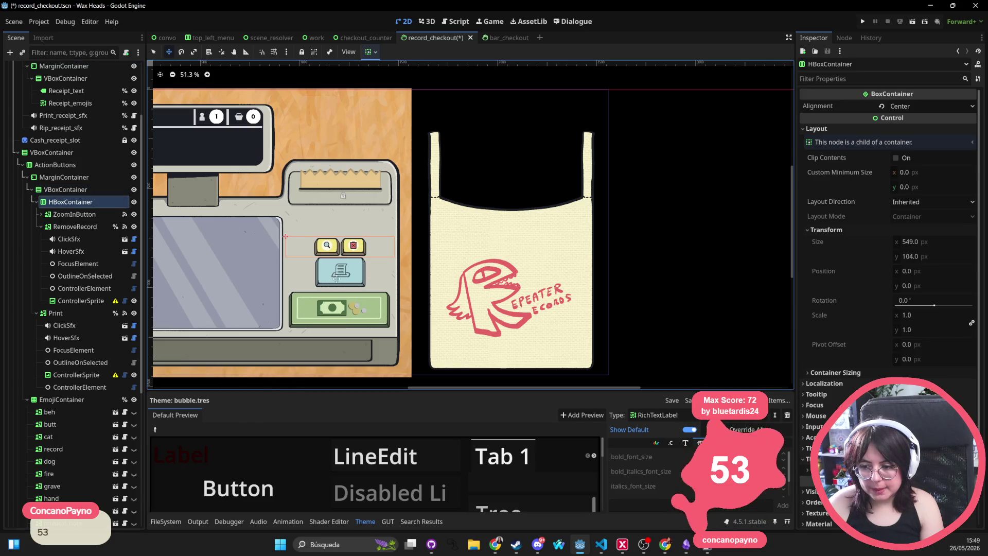
Multi-select ZoomInButton and RemoveRecord and turn on Ignore Texture Size for both
left_click(84, 215)
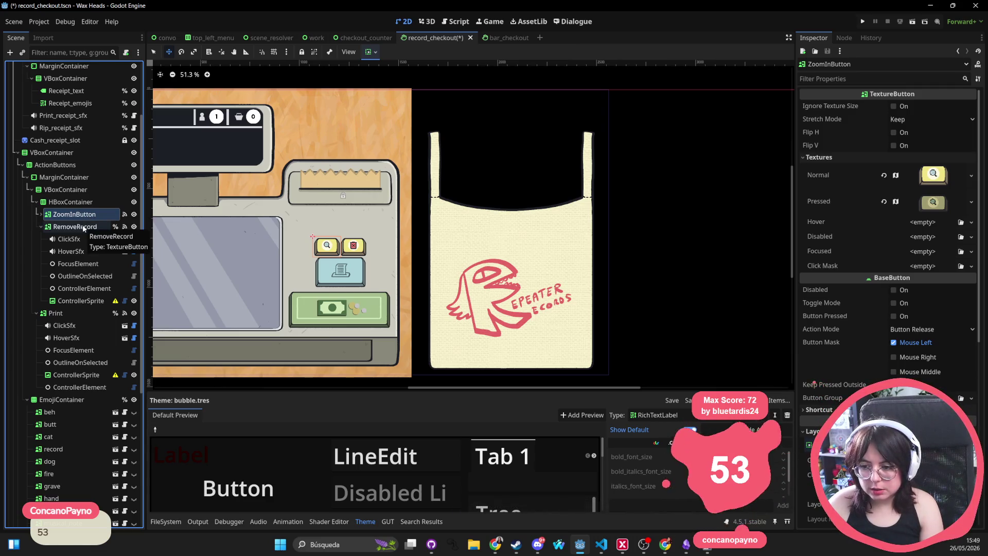
left_click(92, 227, "ctrl")
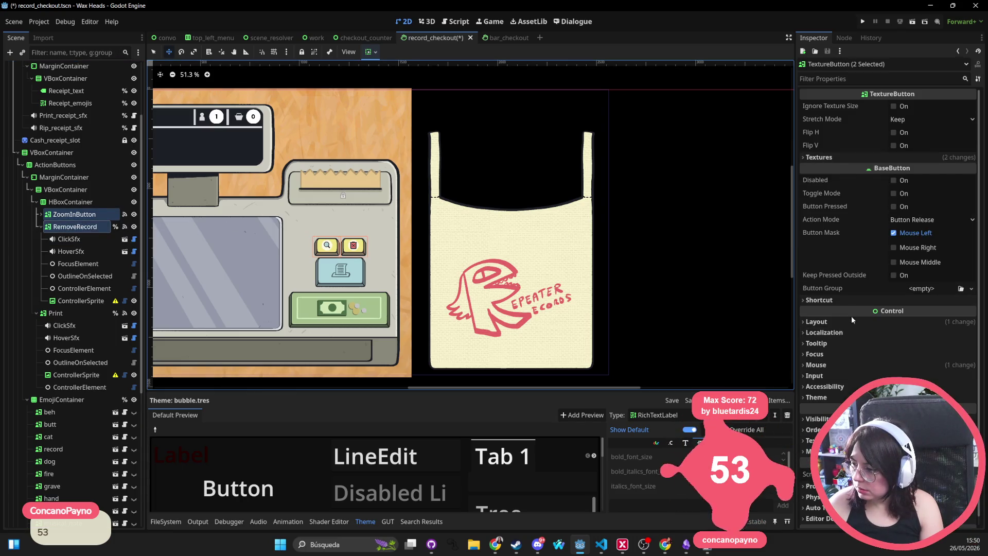
left_click(848, 323)
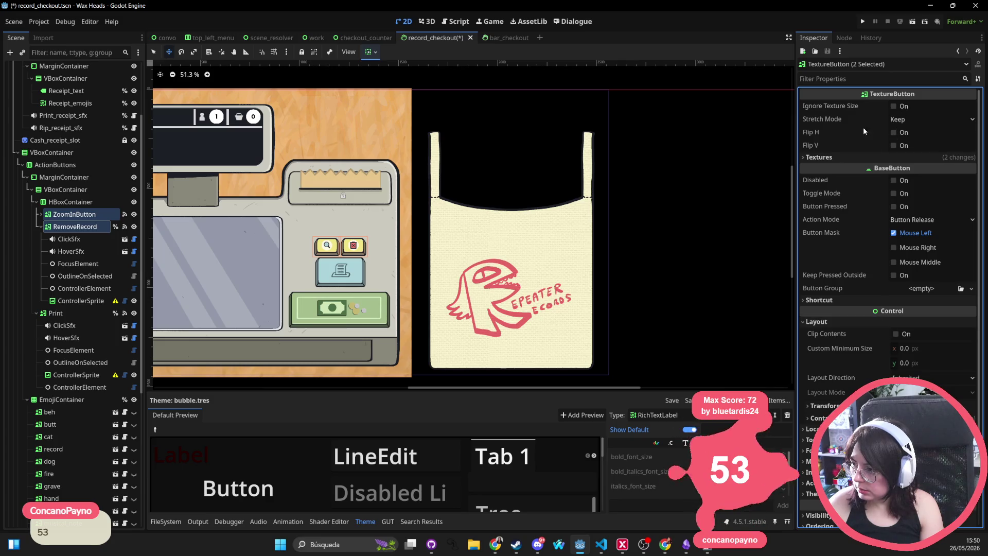
left_click(894, 106)
left_click(927, 120)
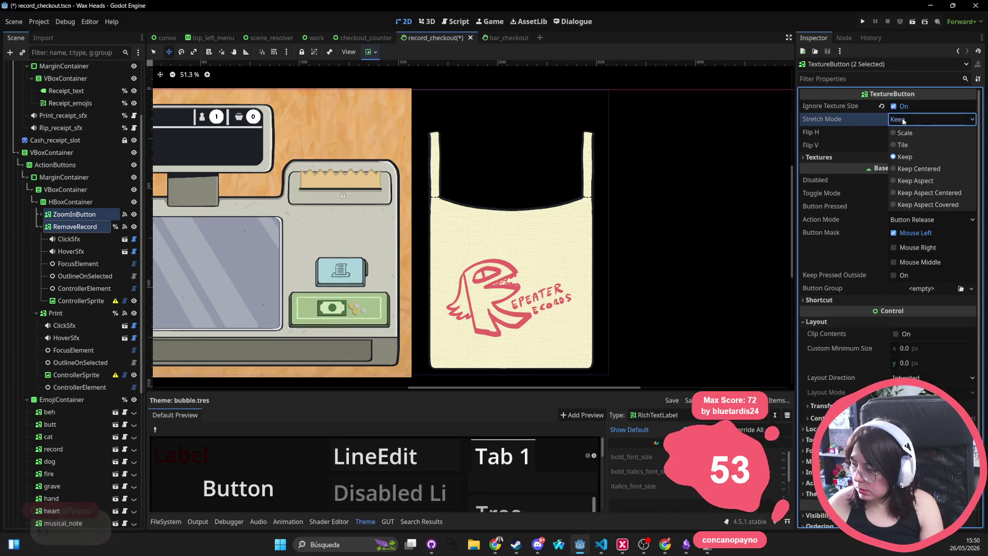
Set both buttons to Keep Aspect Centered stretching with a 180 px minimum height
left_click(923, 193)
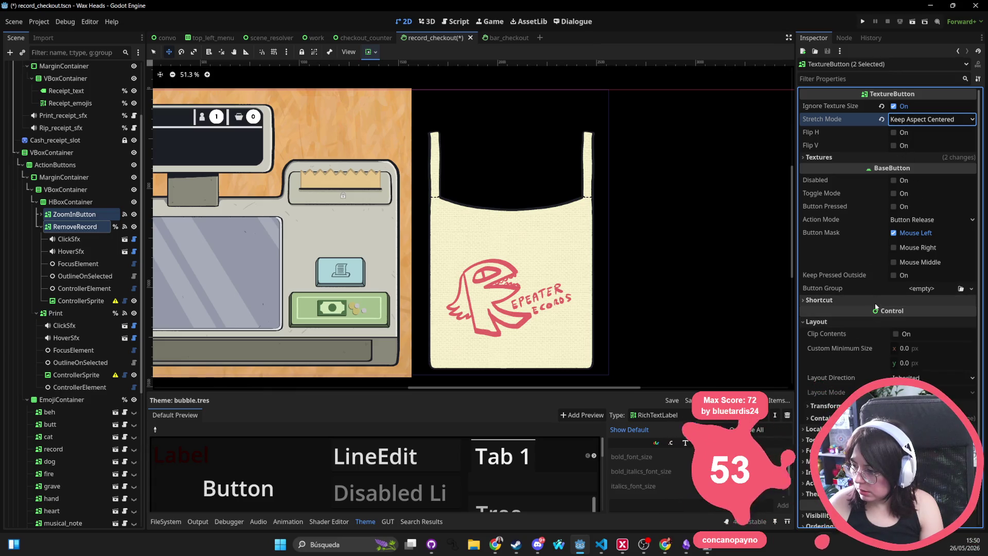
left_click(833, 418)
scroll(862, 326, "down", 5)
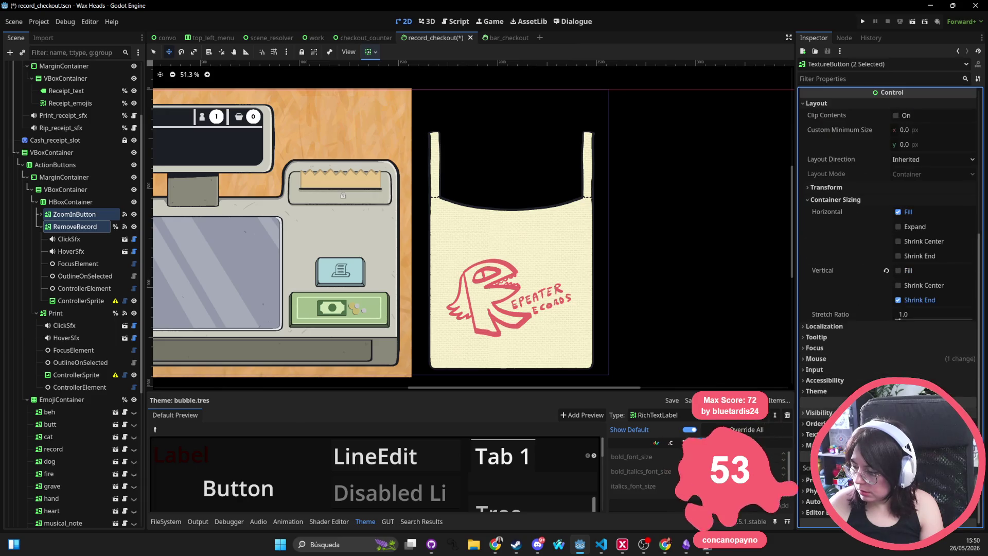
left_click(872, 189)
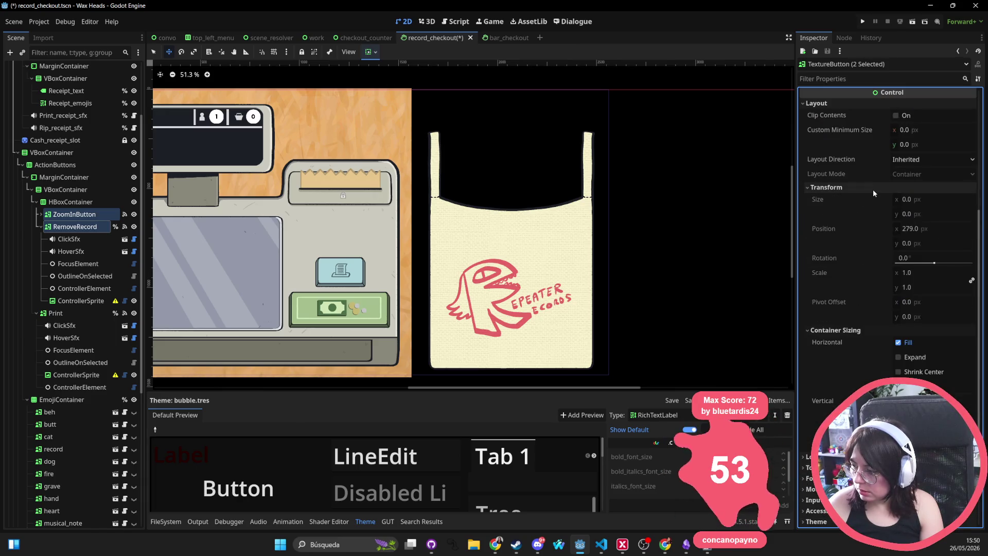
scroll(873, 214, "up", 2)
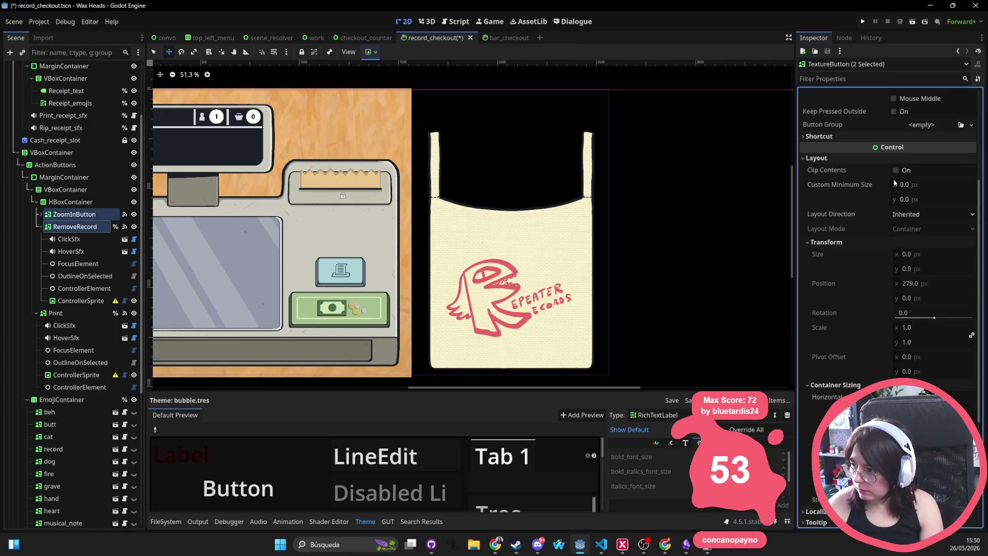
left_click(912, 198)
type("180")
key("Return")
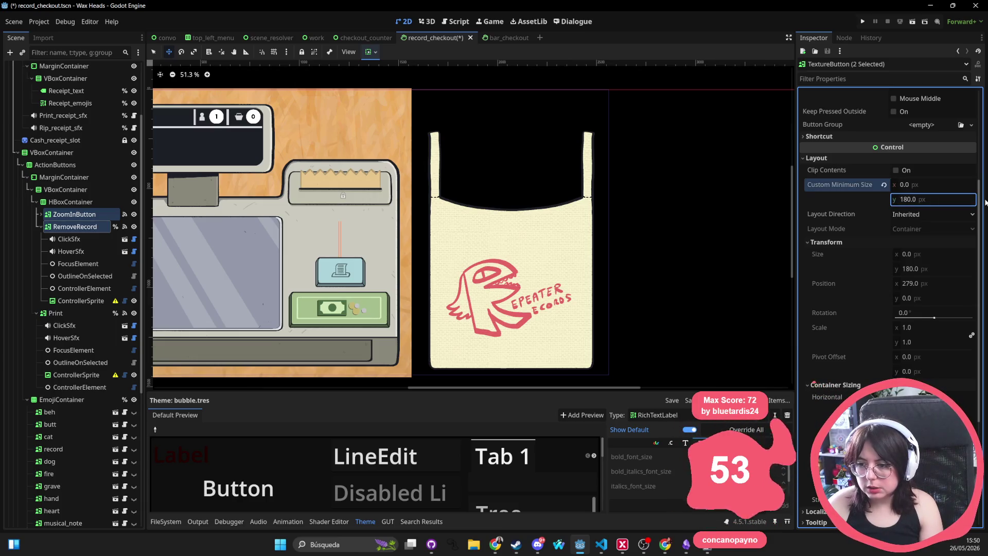
Settle the buttons' custom minimum width on 200 px after trying 180, 220 and 260
scroll(901, 260, "down", 6)
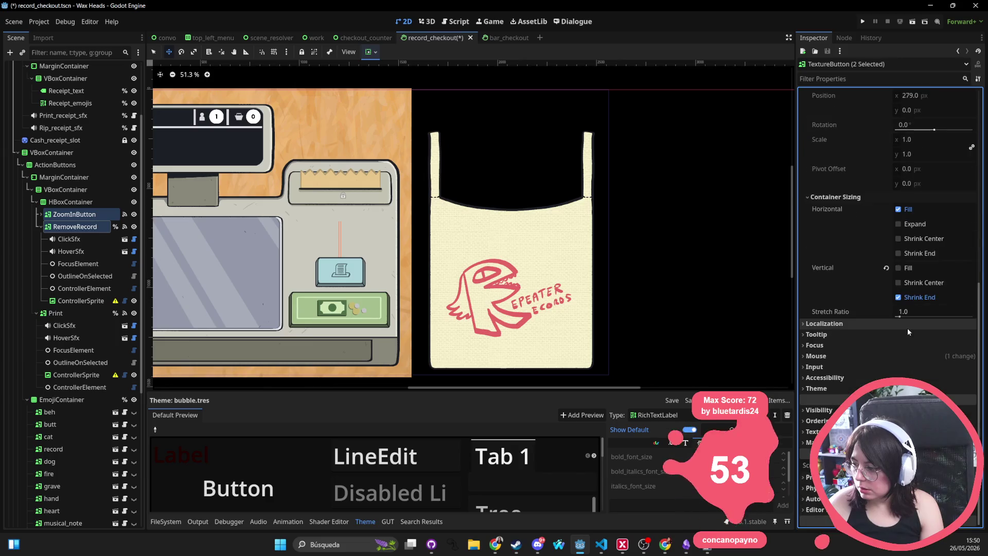
scroll(903, 231, "up", 7)
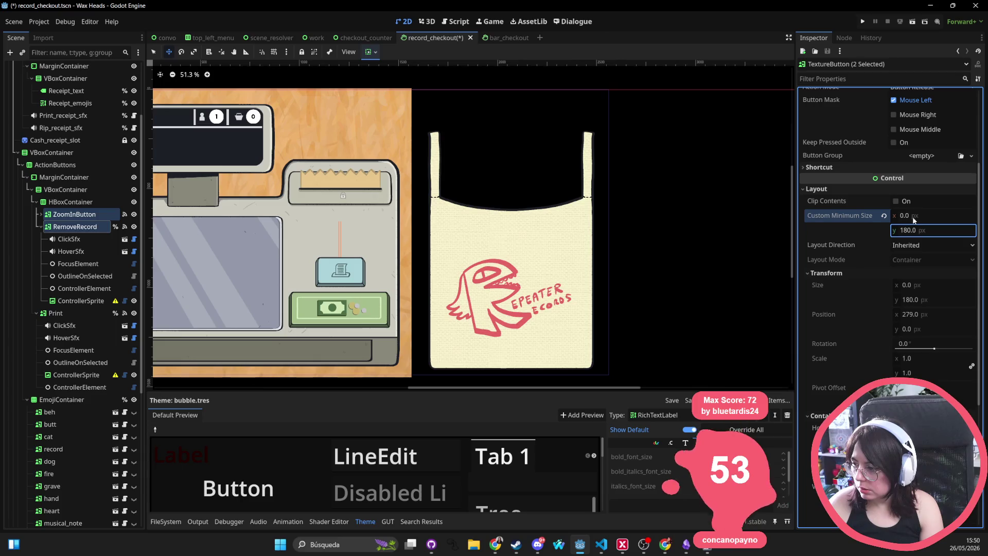
left_click(932, 220)
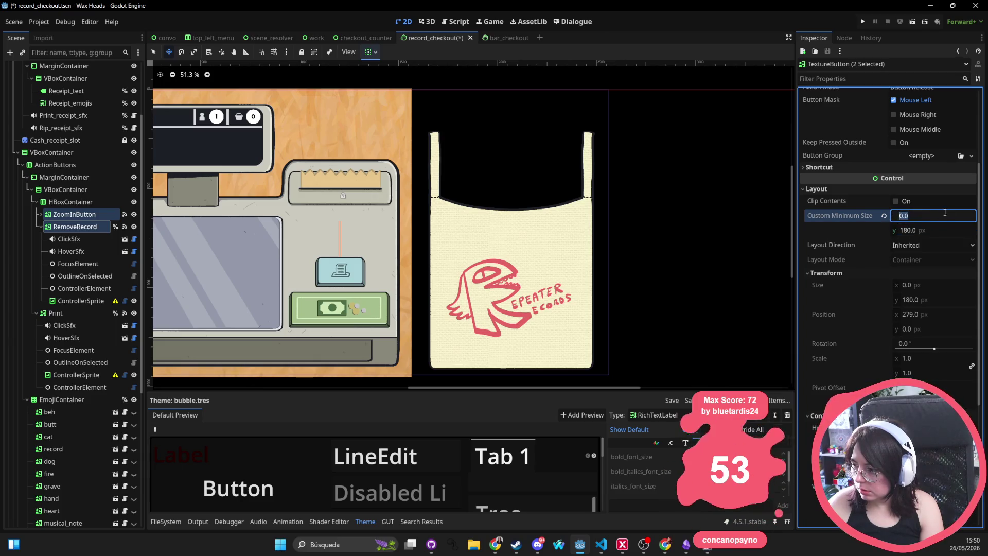
type("180")
key("Return")
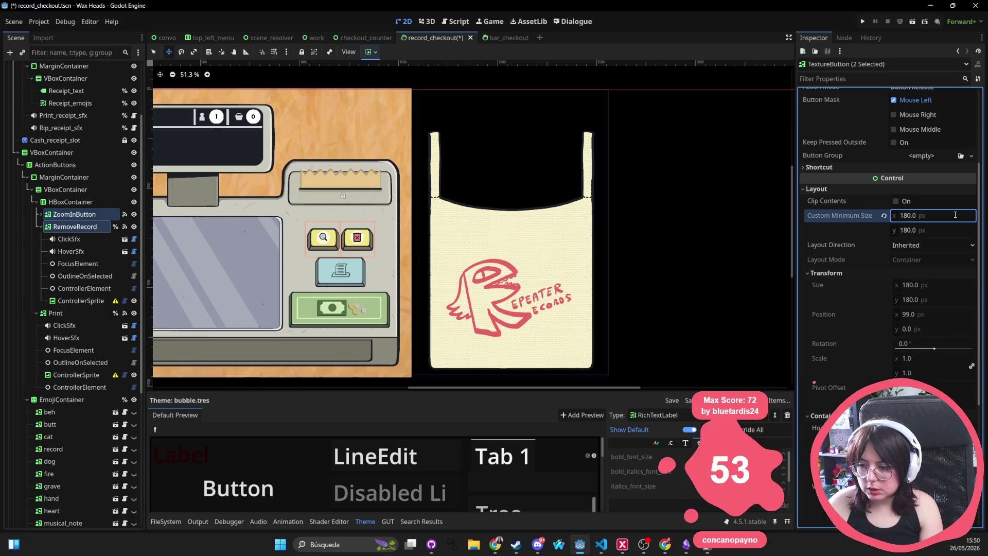
left_click(955, 214)
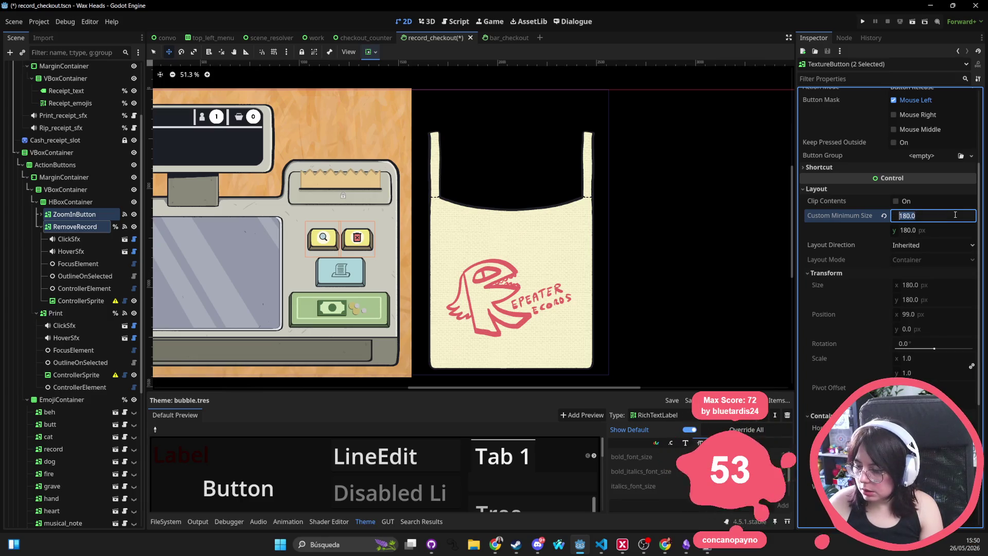
type("220")
key("Return")
left_click(955, 215)
type("260")
key("Return")
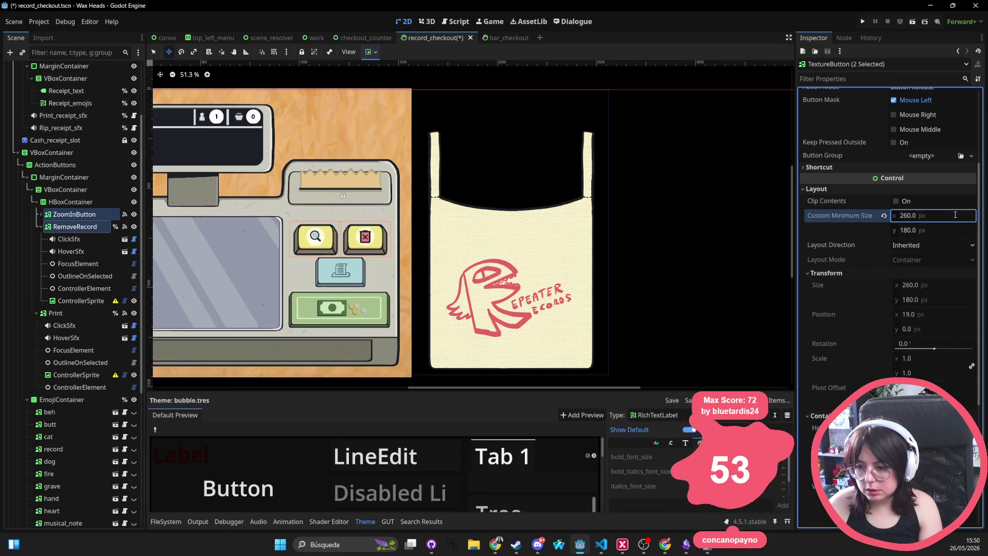
left_click(958, 214)
type("200")
key("Return")
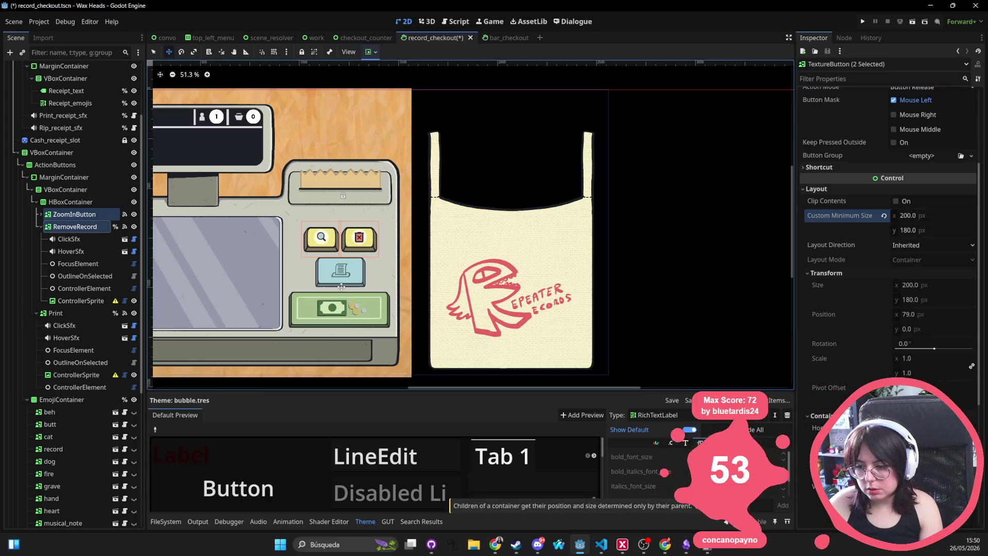
Give the Print button Keep Aspect Centered stretching and Ignore Texture Size
left_click(55, 313)
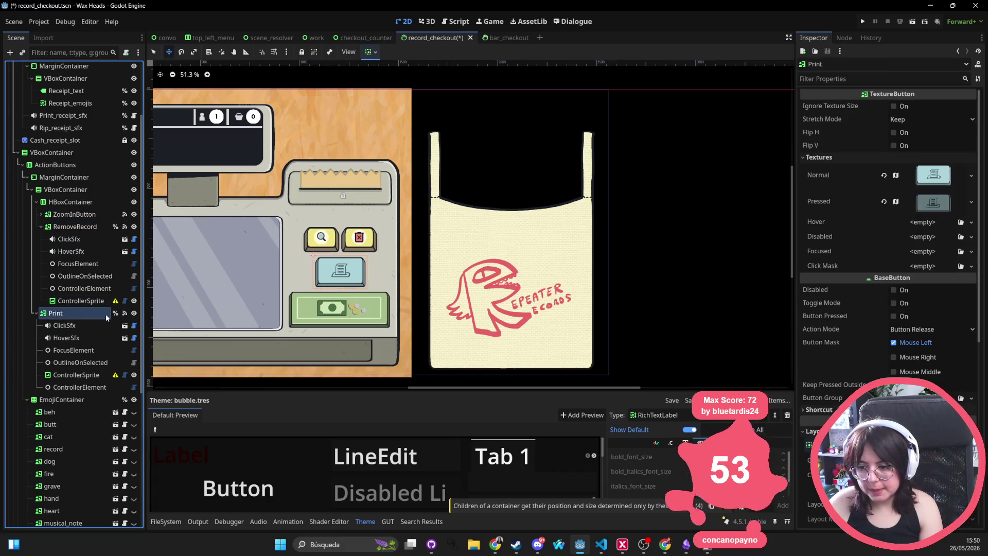
scroll(341, 284, "up", 5)
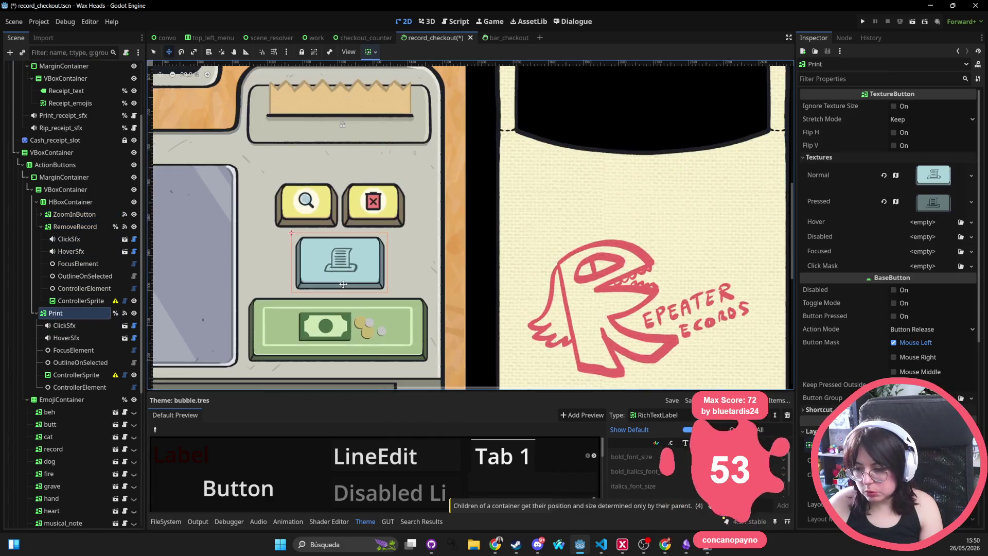
scroll(381, 273, "down", 5)
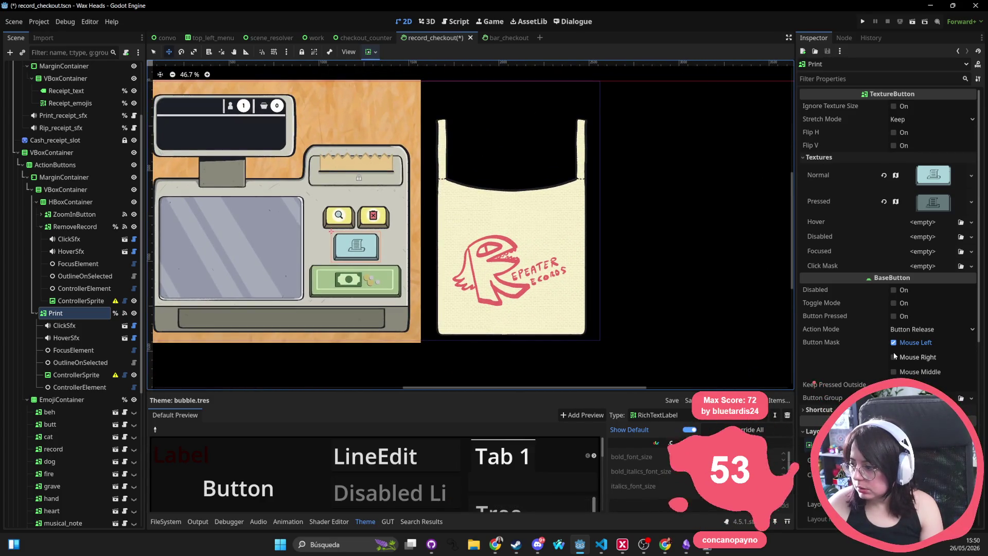
scroll(904, 313, "down", 5)
scroll(926, 171, "up", 4)
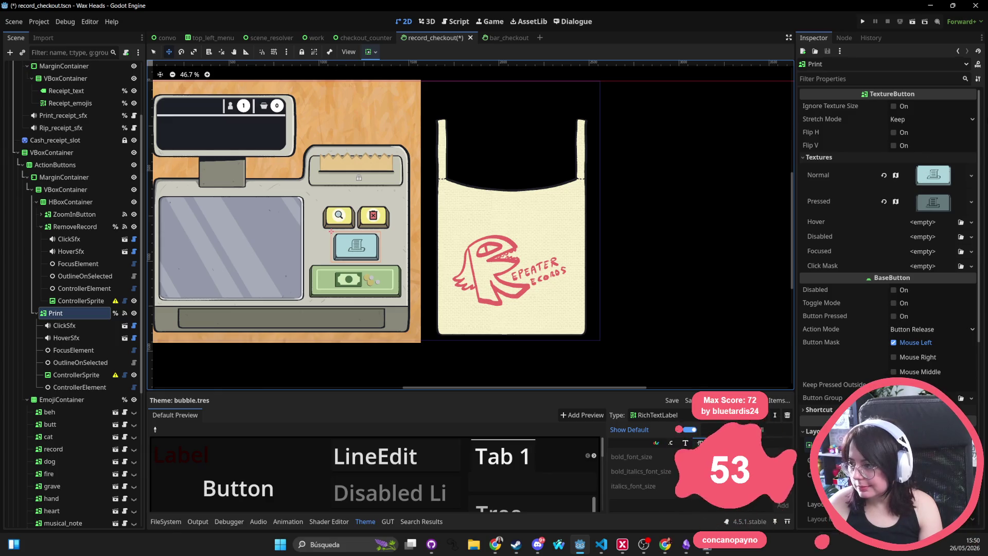
left_click(922, 119)
left_click(921, 192)
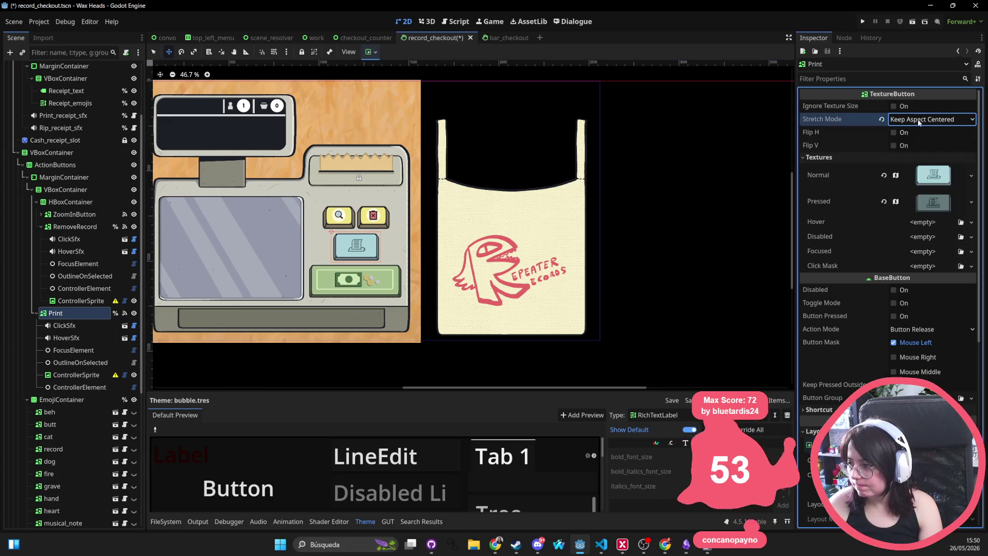
left_click(900, 107)
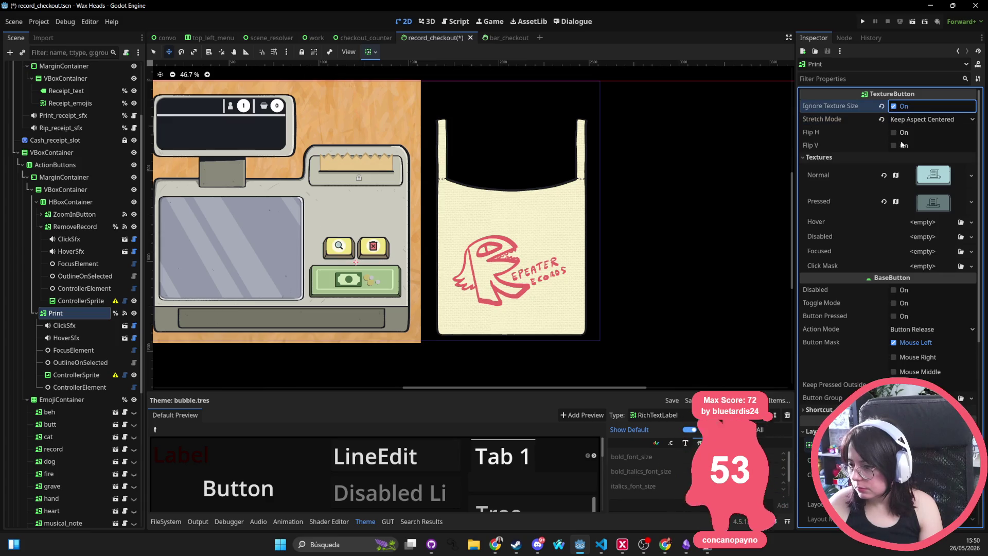
Enter trial custom minimum size values for Print, undoing the last height change
scroll(903, 329, "down", 4)
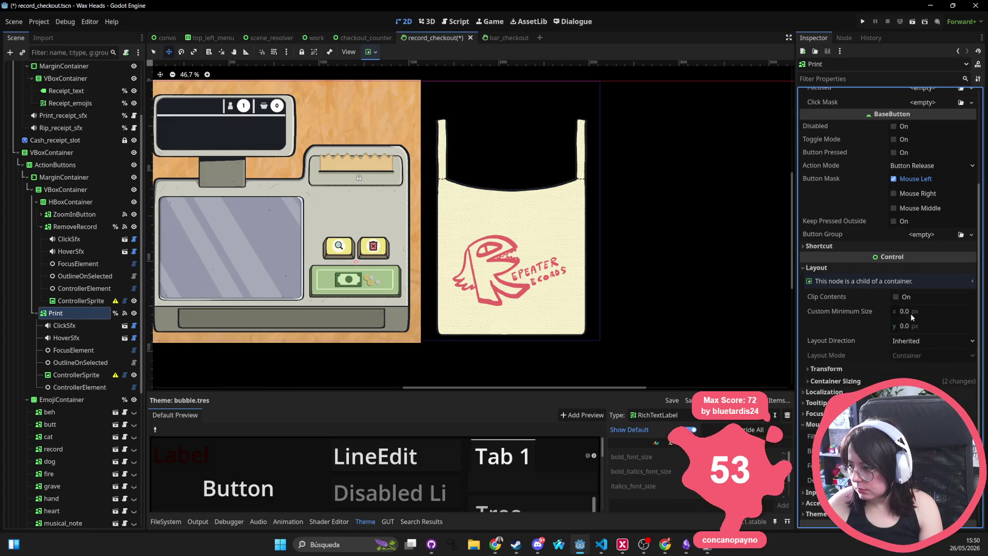
left_click(919, 307)
type("18")
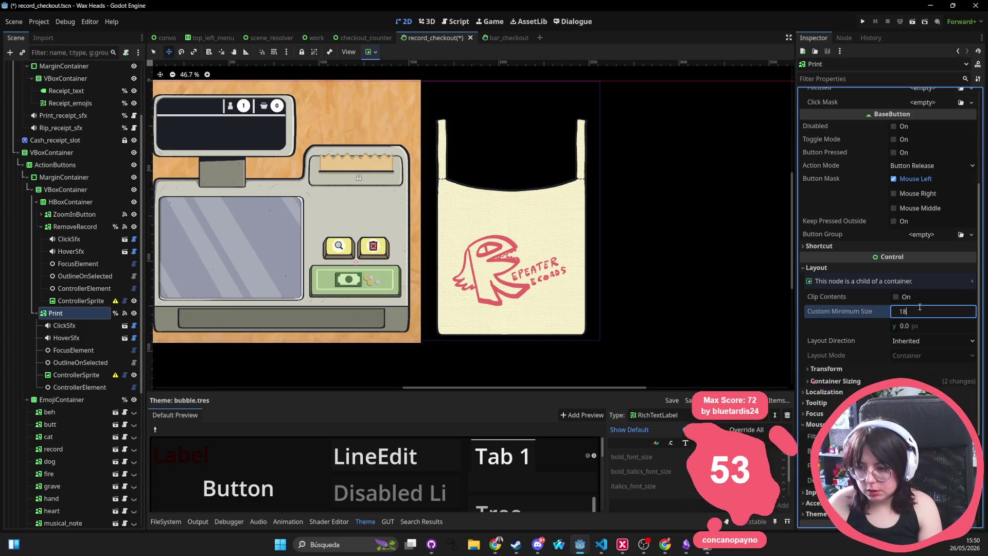
type("80")
key("Tab")
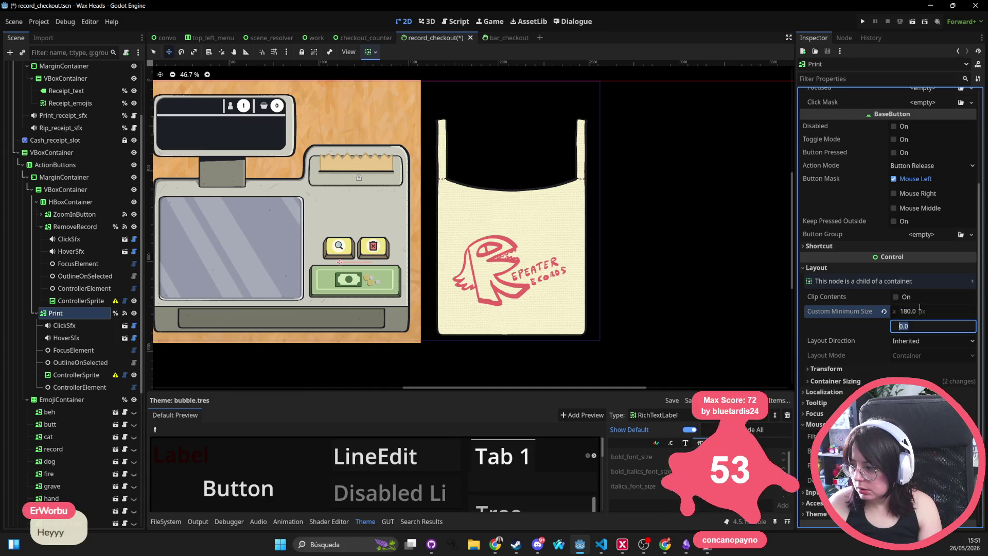
type("220")
key("Return")
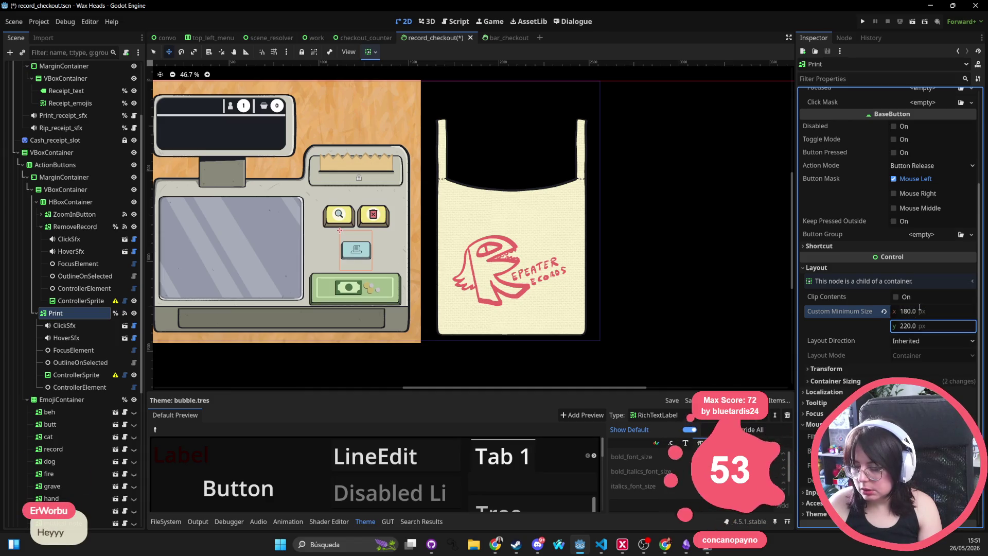
left_click(925, 323)
type("400")
key("Return")
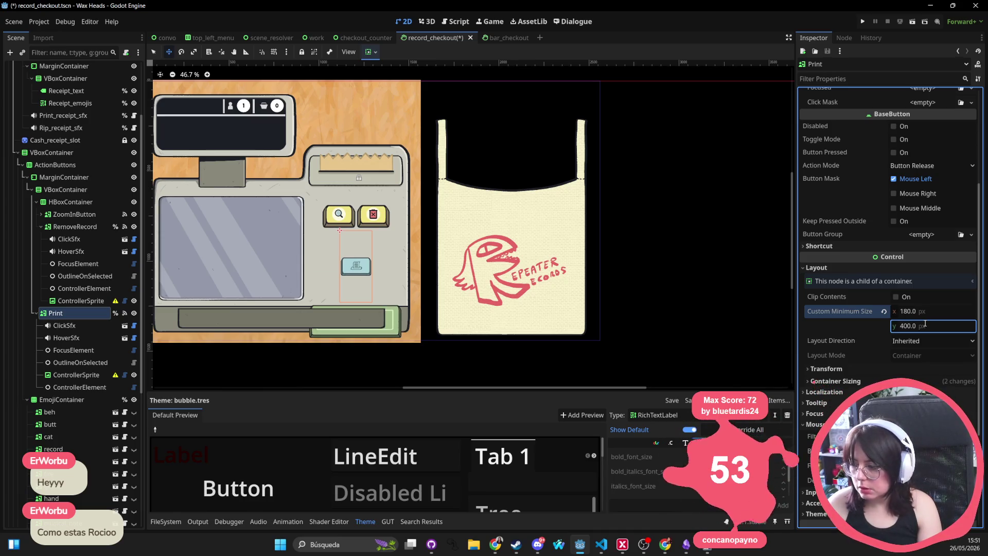
key("ctrl+z")
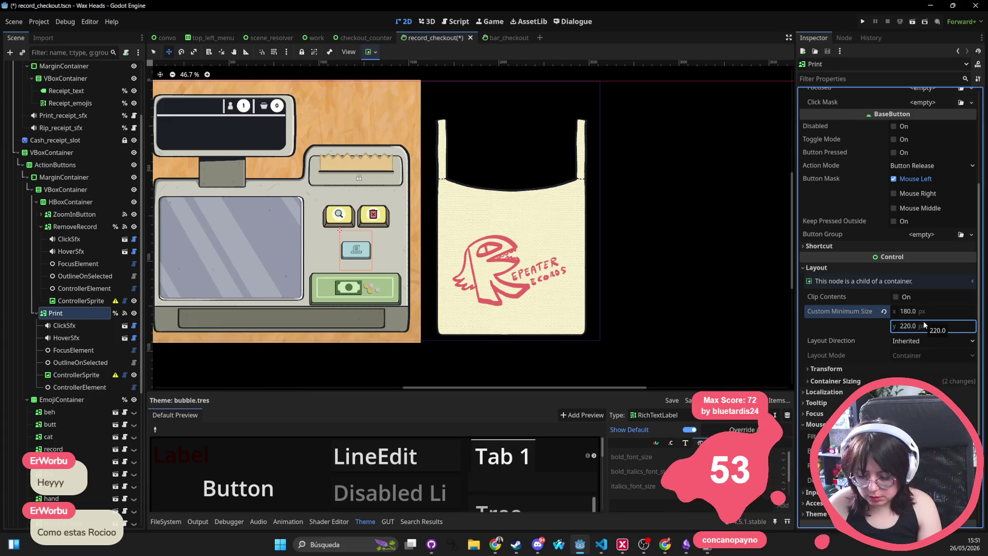
Set Print's custom minimum size to 400 × 180 px
left_click(923, 310)
type("1")
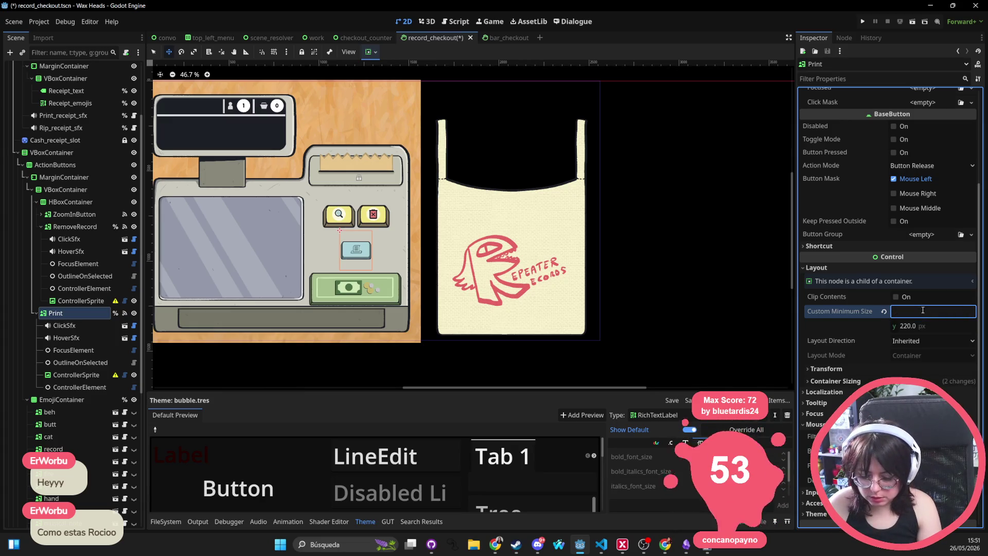
type("400")
key("Return")
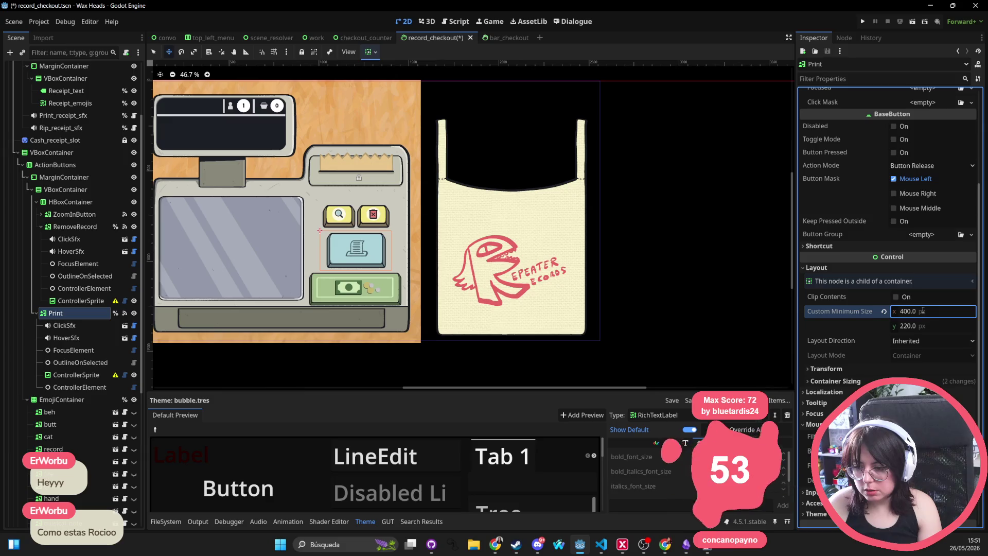
left_click(929, 325)
type("180")
key("Return")
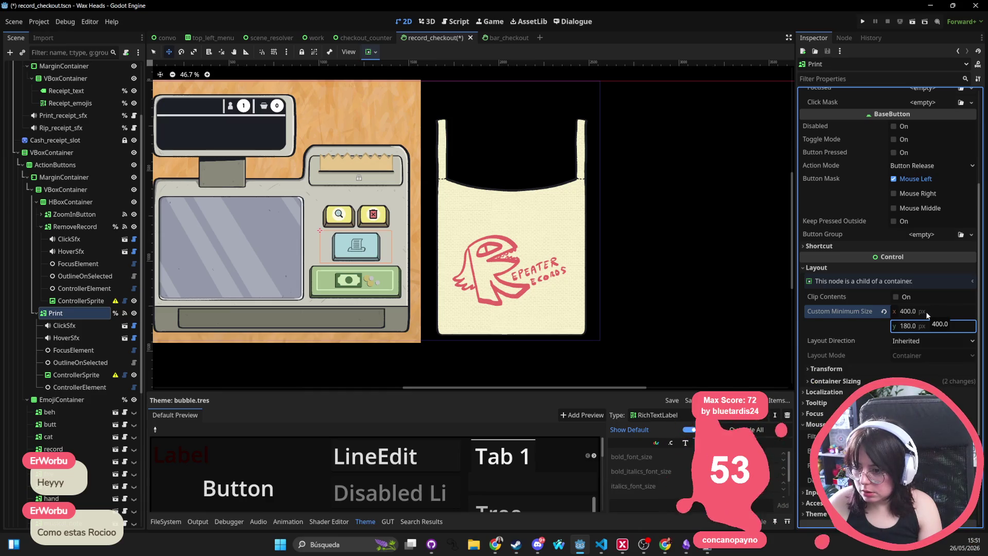
Zoom and pan the 2D canvas to inspect the resized buttons, then deselect Print
scroll(412, 238, "up", 5)
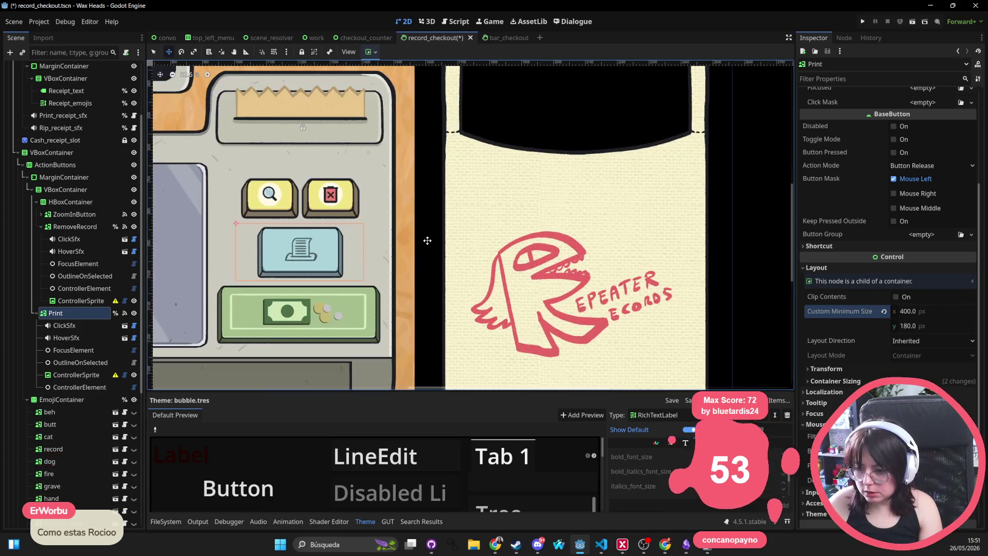
left_click_drag(407, 237, 556, 169)
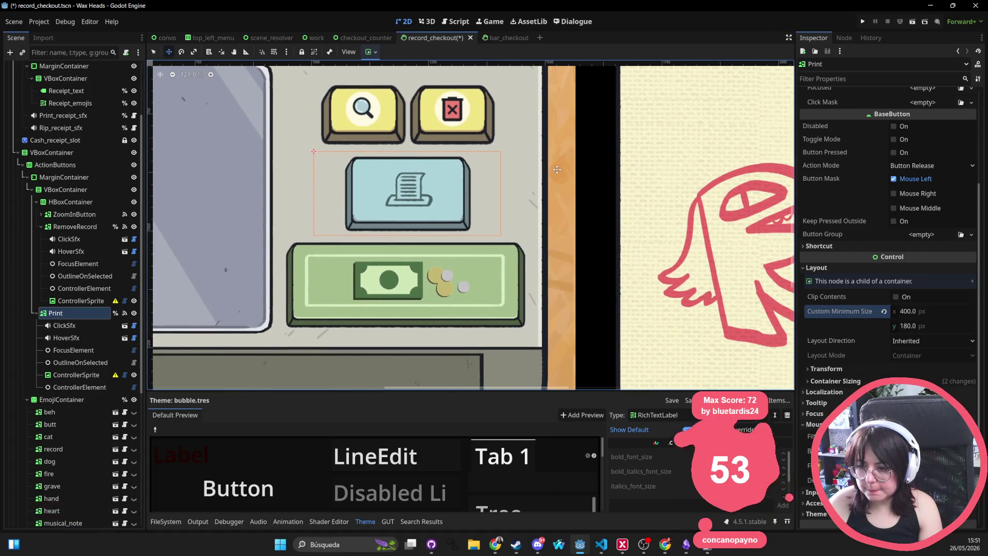
scroll(557, 169, "down", 5)
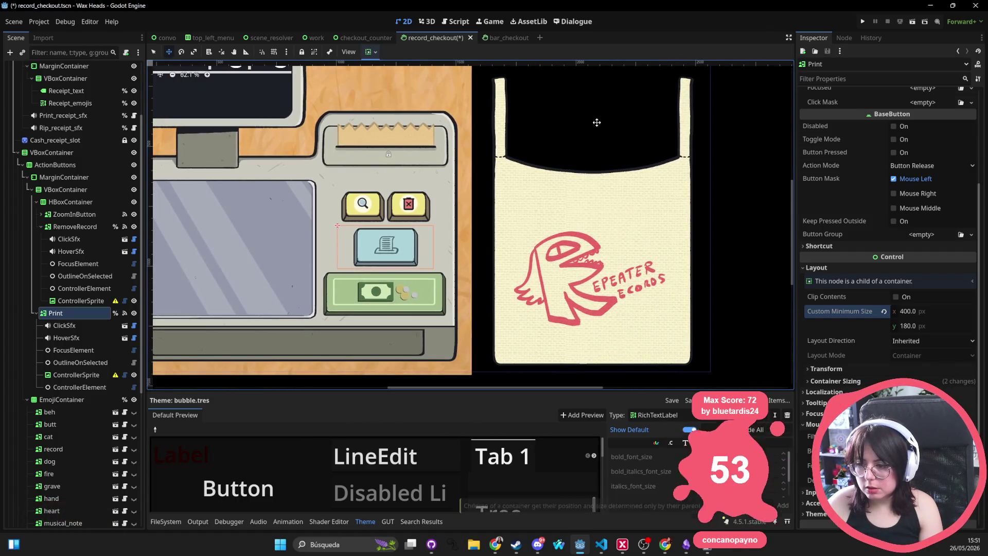
left_click(588, 287)
Switch from the Godot editor to the Chrome window showing the Wax Heads Wiki
scroll(514, 278, "down", 4)
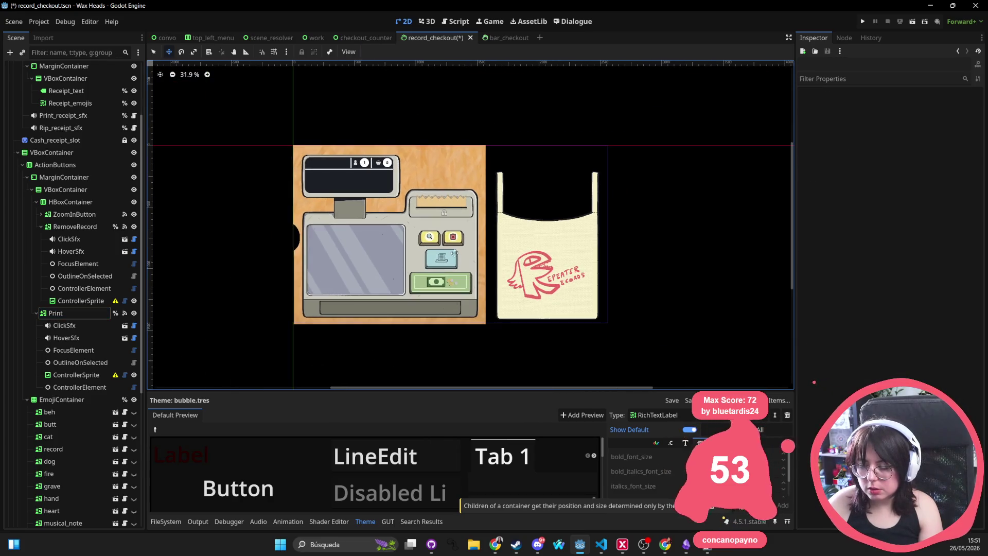
scroll(436, 266, "up", 2)
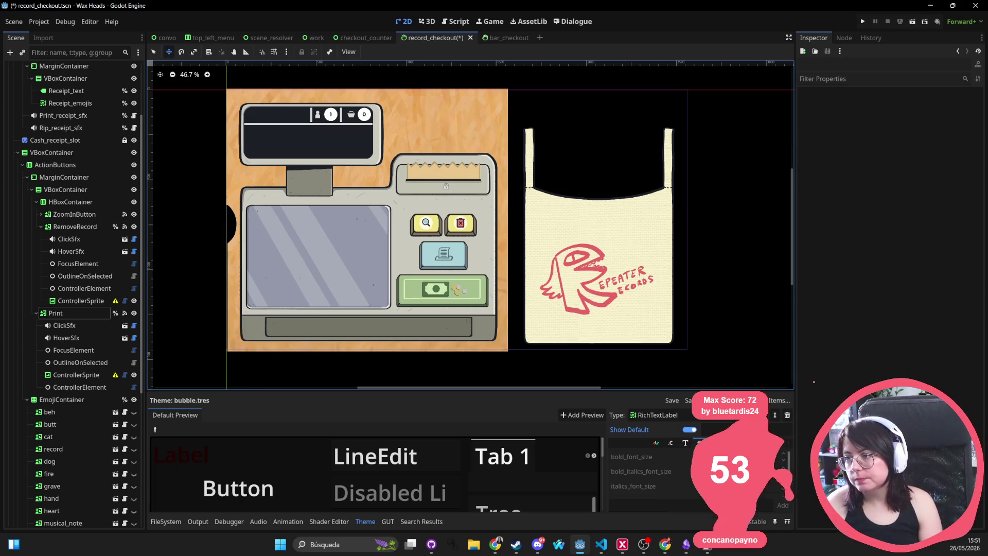
key("alt+Tab")
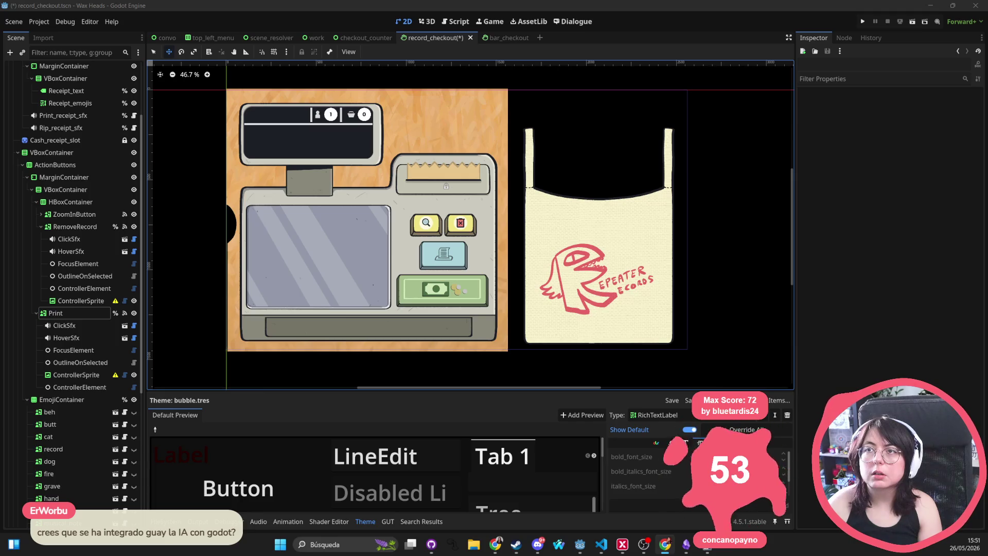
key("alt+Tab")
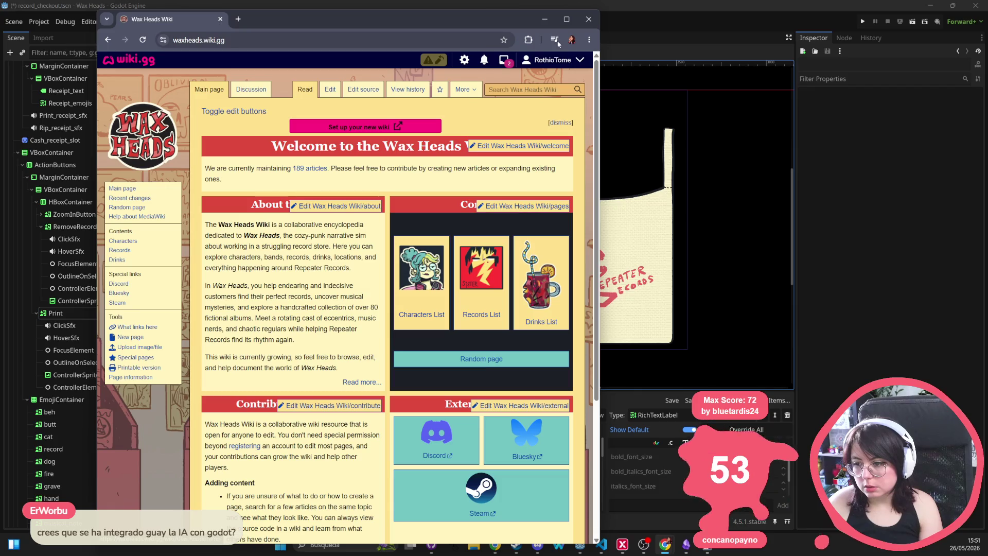
Maximize Chrome, browse the wiki's Characters List page, and switch back to Godot
left_click(566, 21)
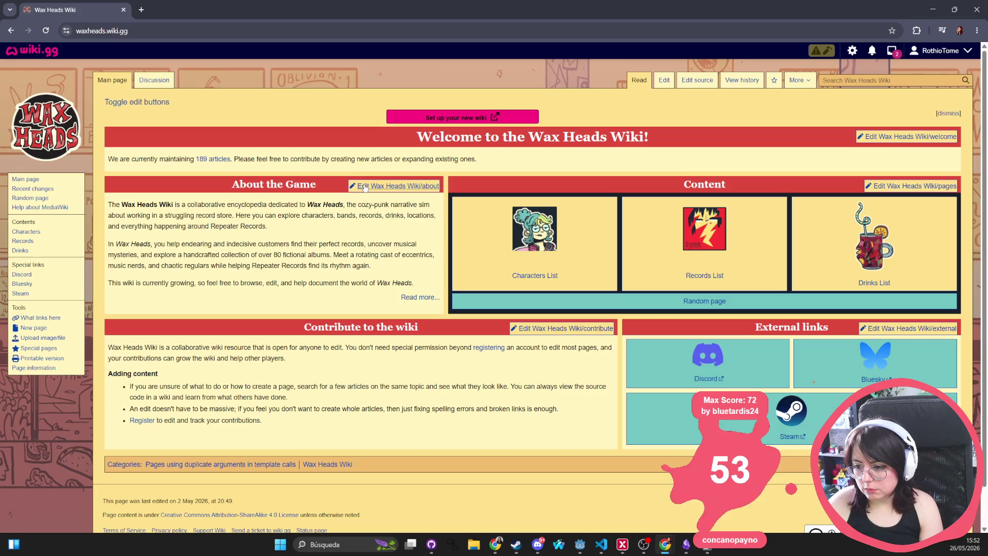
left_click(577, 230)
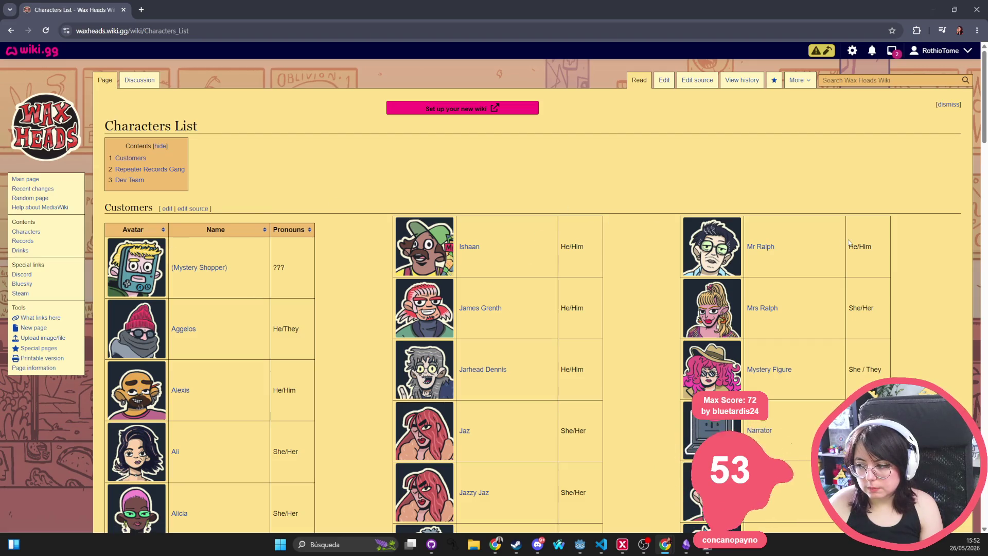
scroll(199, 302, "down", 20)
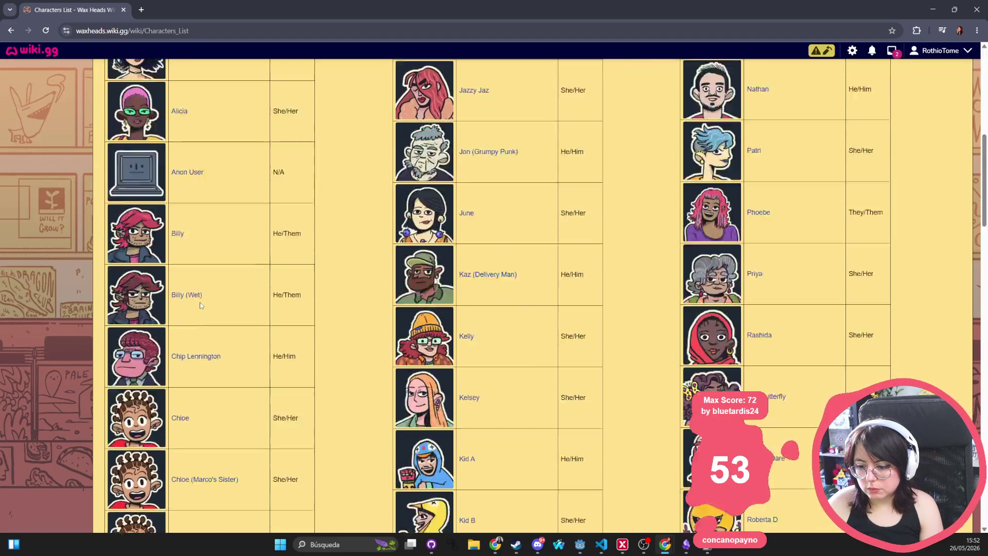
scroll(201, 305, "down", 15)
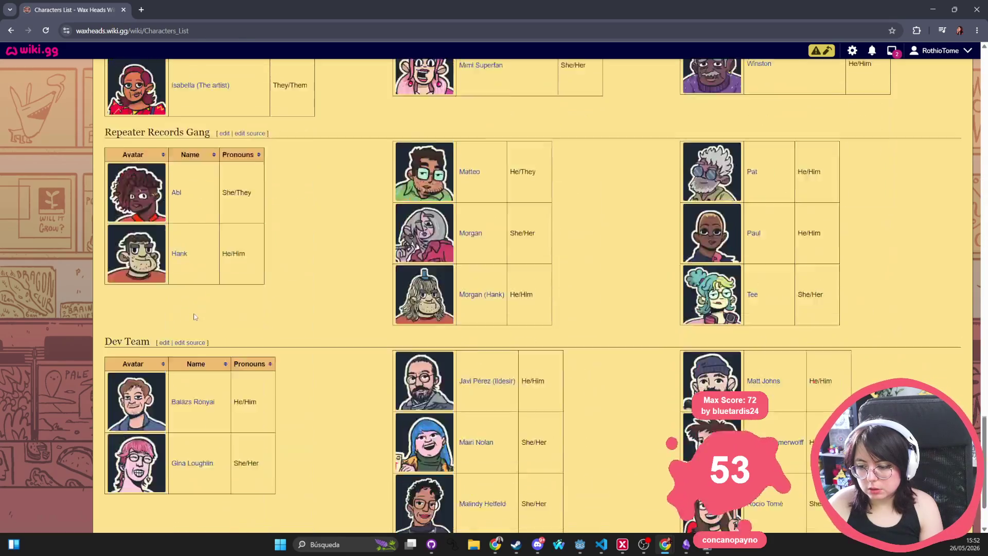
scroll(199, 332, "up", 20)
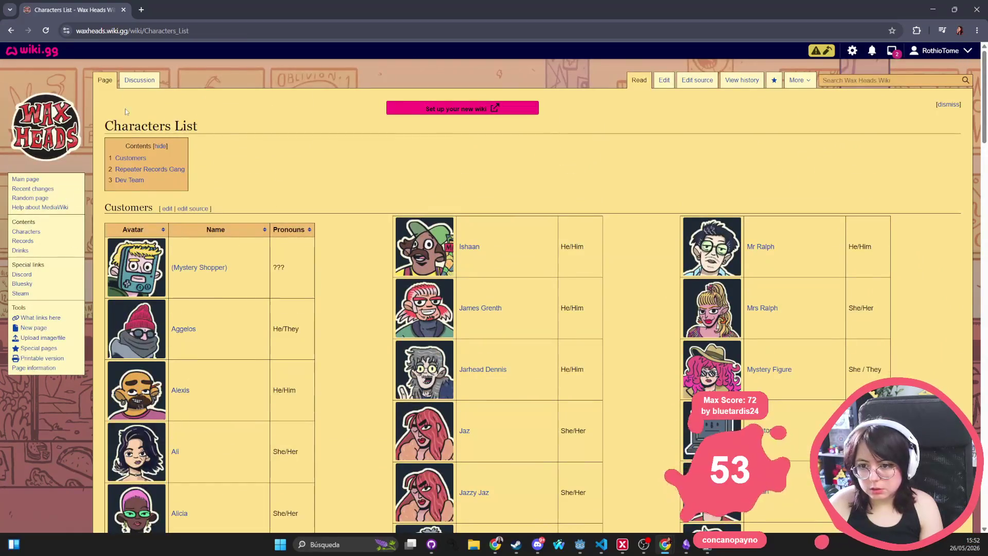
key("alt+Tab")
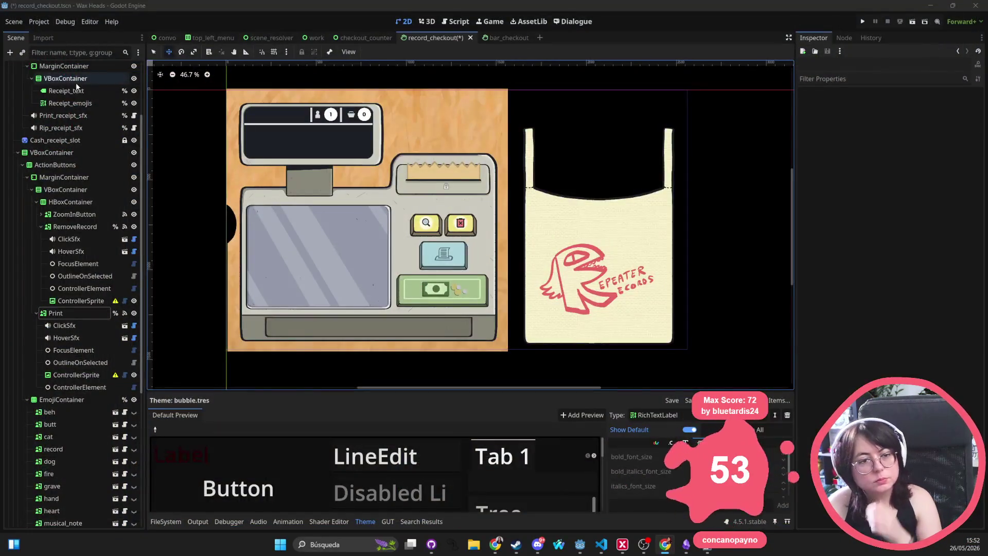
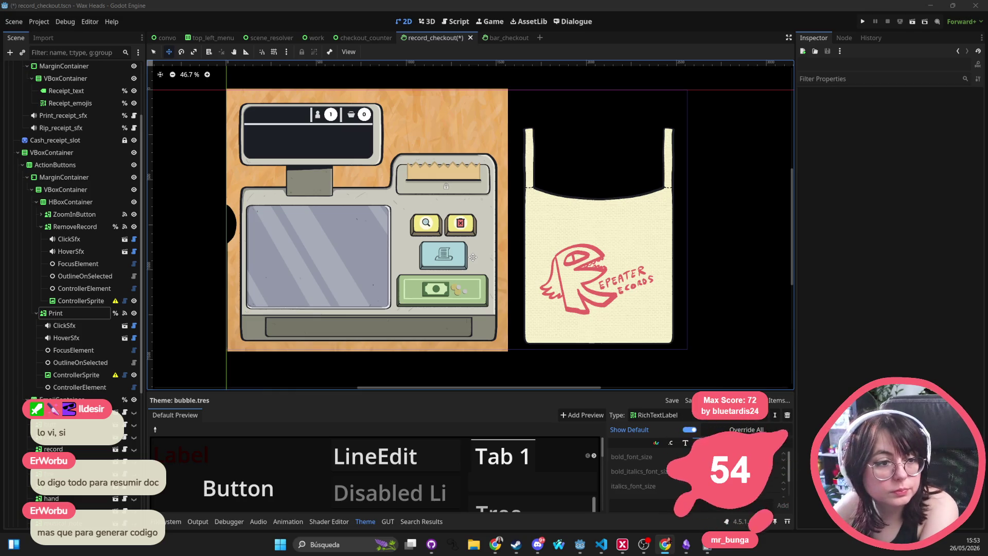
Change the Print button's custom minimum size from 400 × 180 to 400 × 190 px
left_click(448, 257)
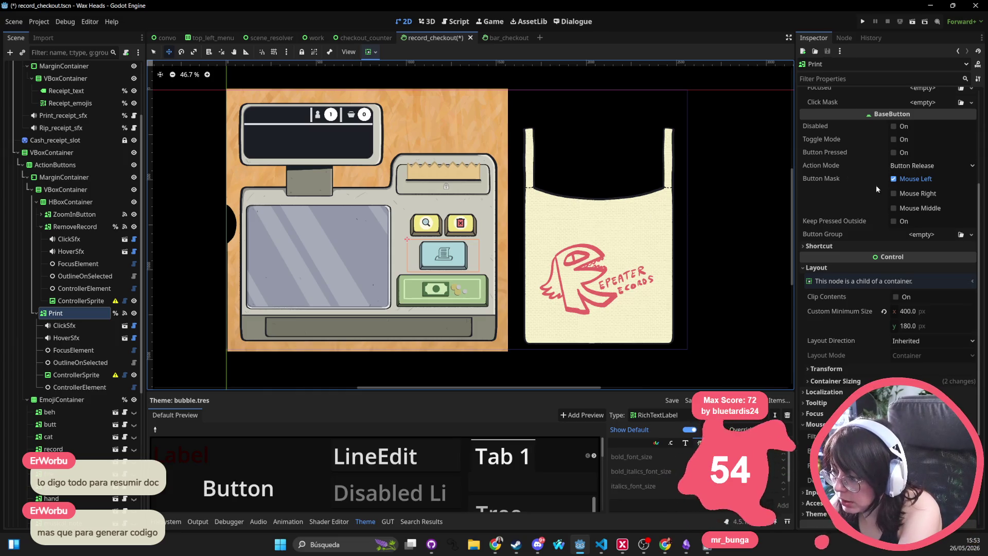
scroll(876, 185, "up", 5)
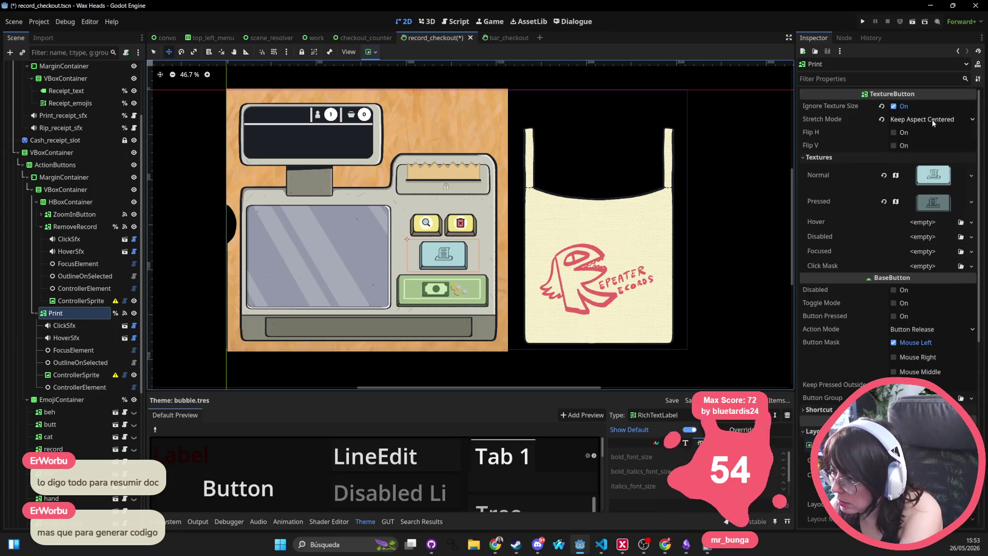
scroll(921, 186, "down", 4)
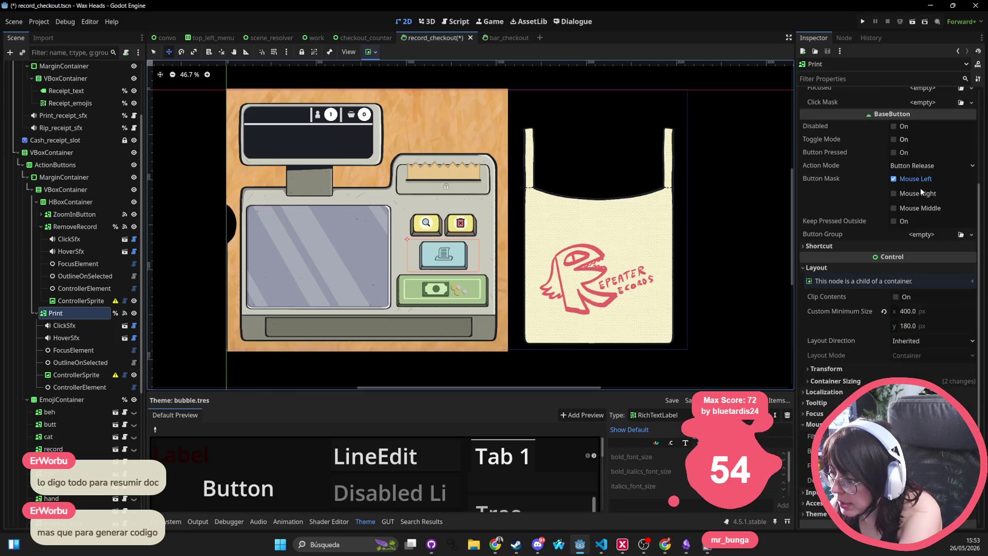
left_click(911, 326)
type("190")
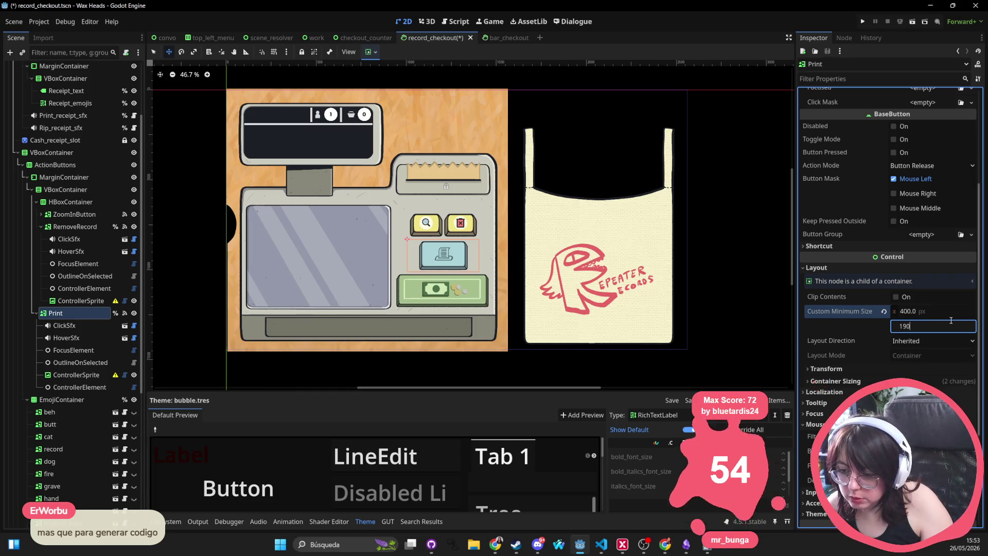
key("Return")
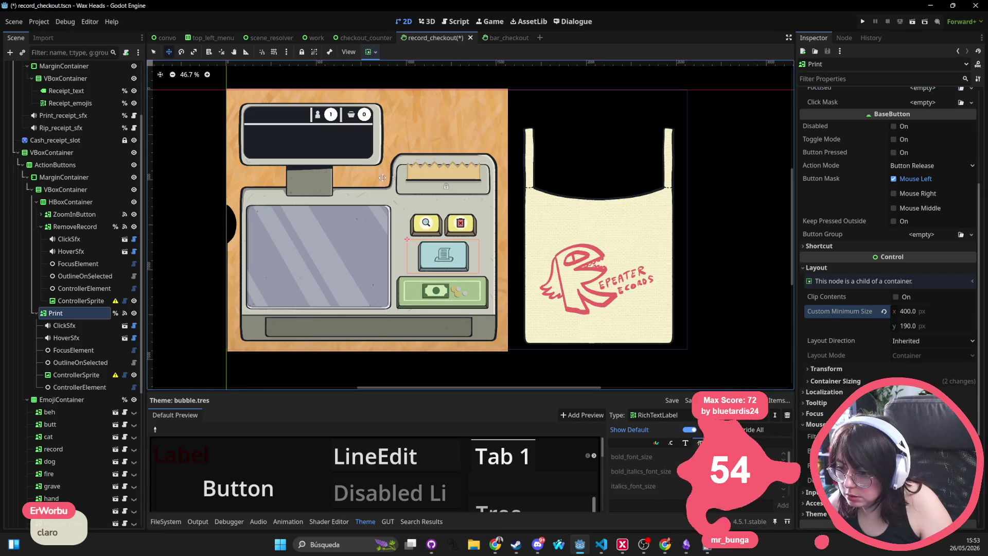
left_click(52, 153)
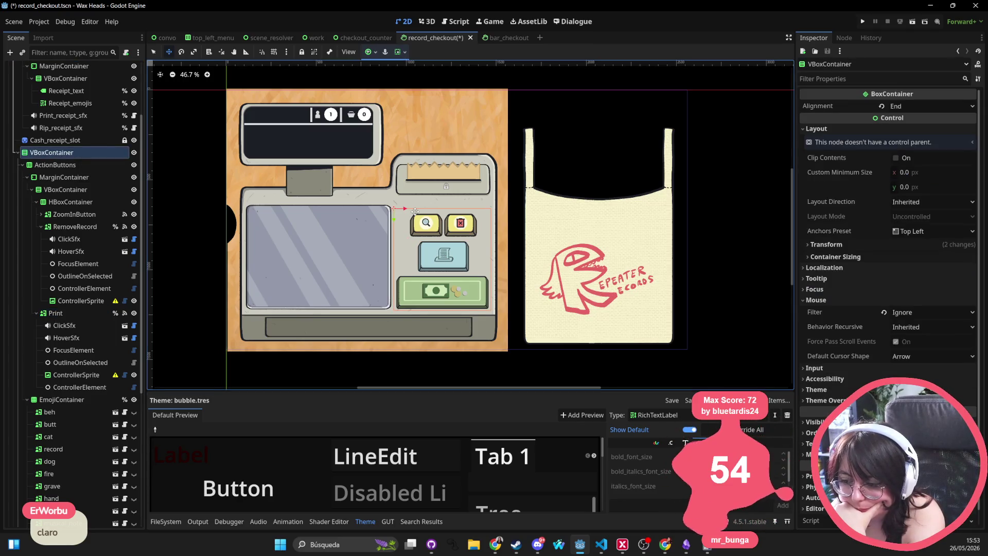
Nudge the action buttons' VBoxContainer up and down pixel by pixel with the arrow keys
key("Up")
key("Up")
key("Up")
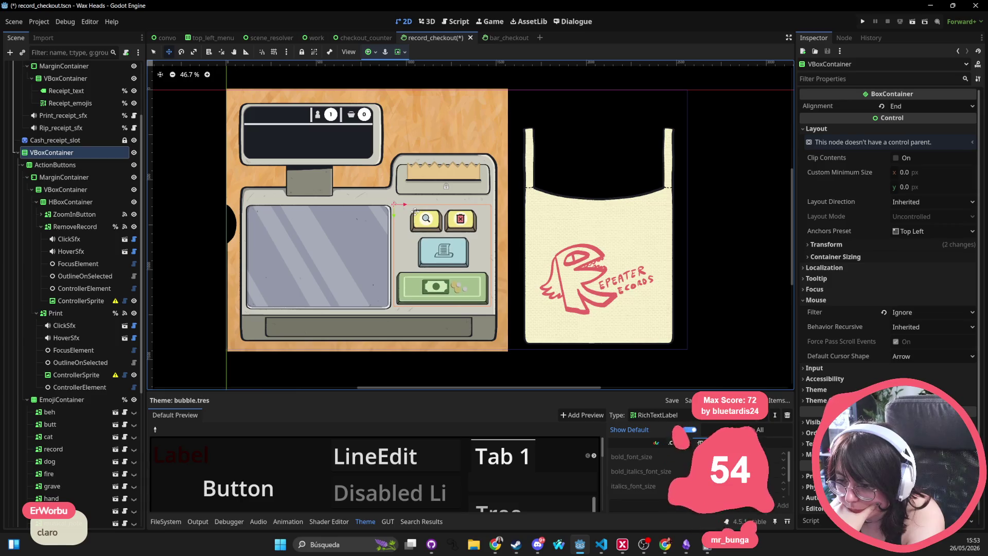
key("Up")
key("Up")
key("Up")
key("Up")
key("Up")
key("Up")
key("Down")
key("Down")
key("Down")
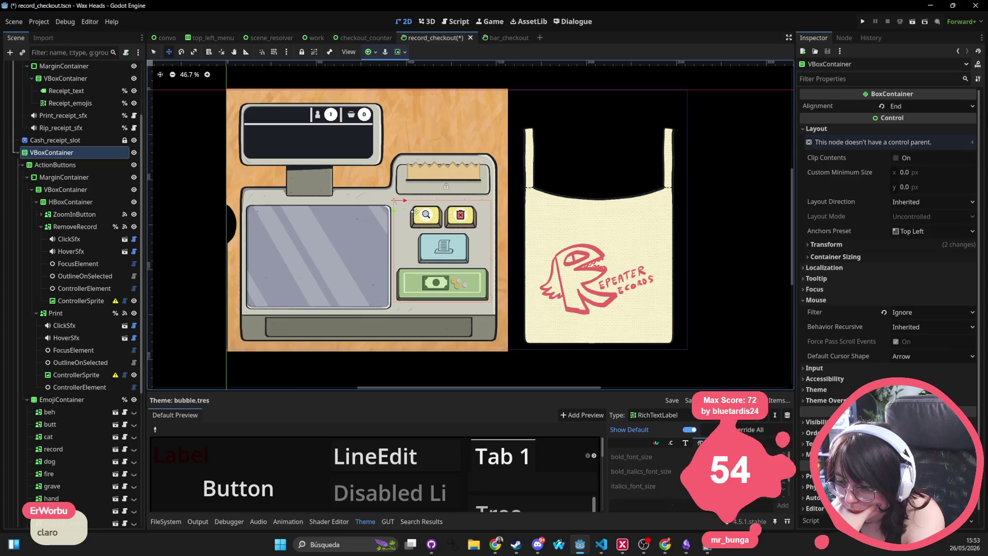
key("Down")
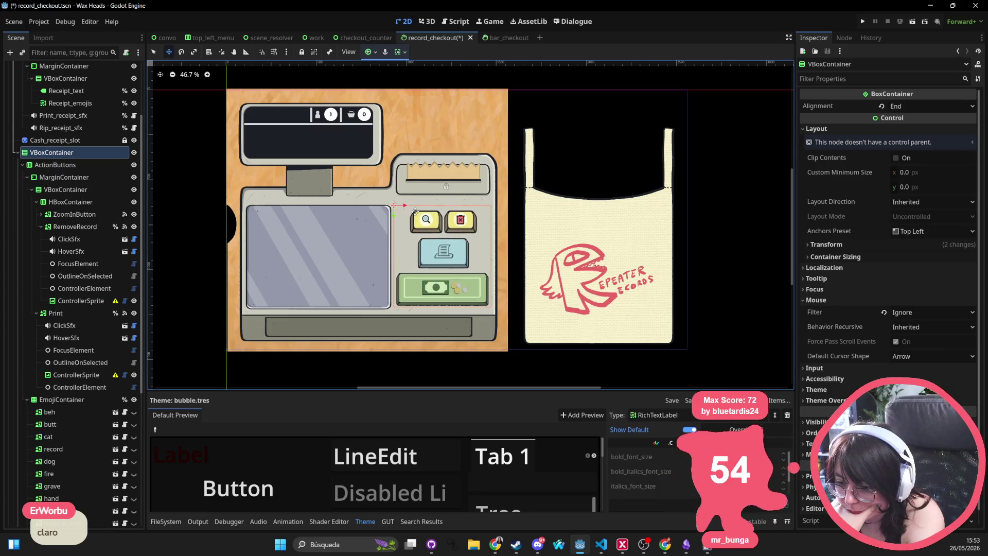
key("Up")
key("Down")
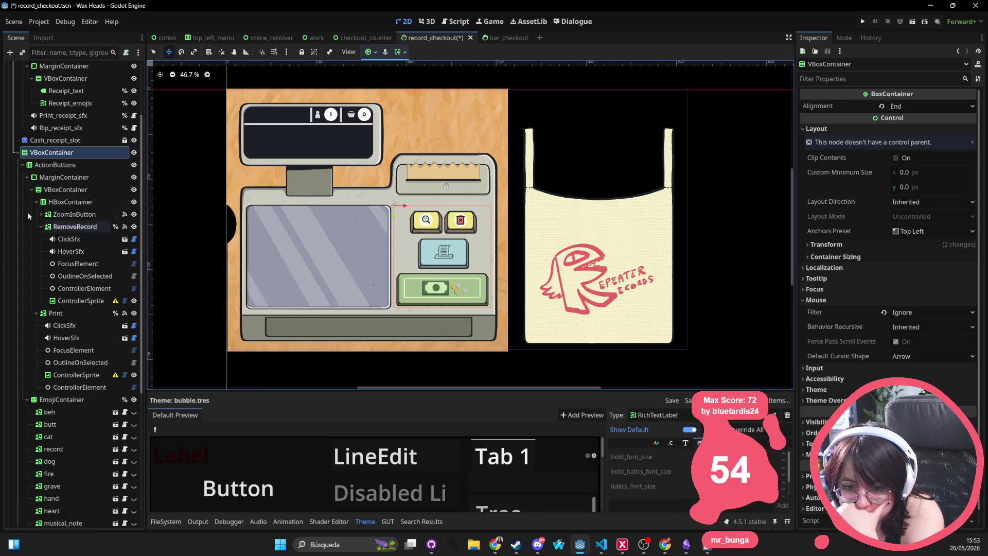
Check the RemoveRecord, ZoomInButton and HBoxContainer nodes, then save record_checkout
left_click(71, 227)
left_click(67, 214)
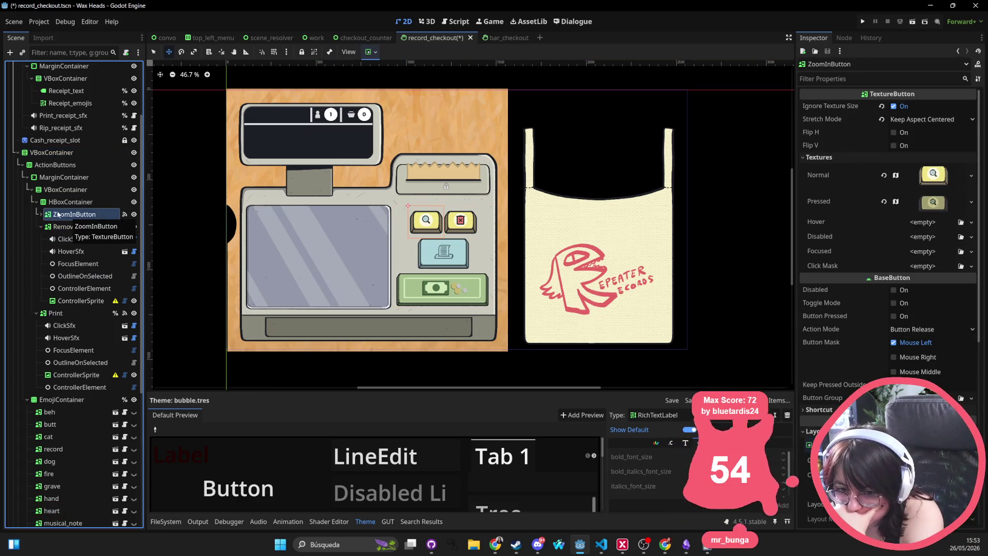
left_click(62, 203)
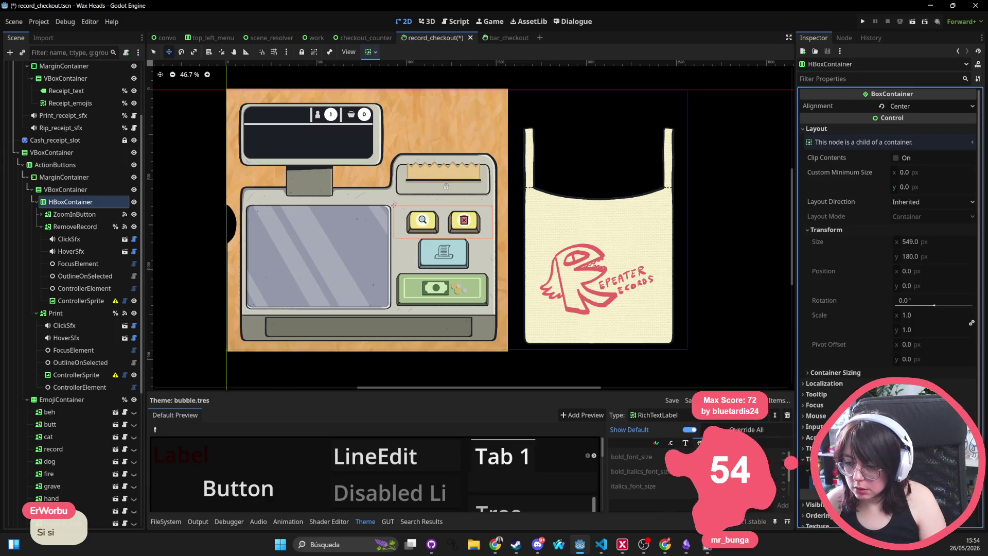
key("ctrl+s")
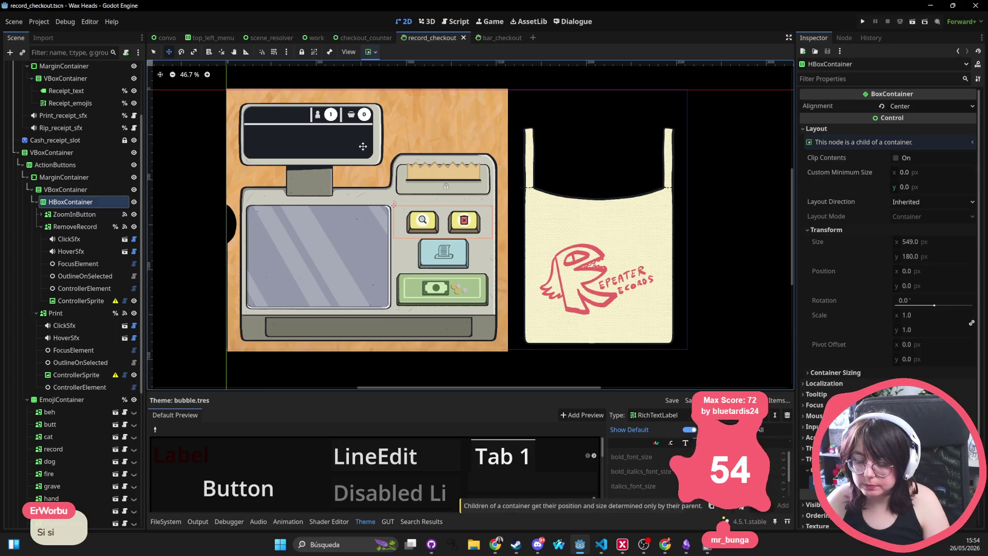
Close the bar_checkout, checkout_counter and work scene tabs
scroll(185, 157, "down", 5)
left_click_drag(259, 176, 379, 206)
scroll(379, 206, "up", 1)
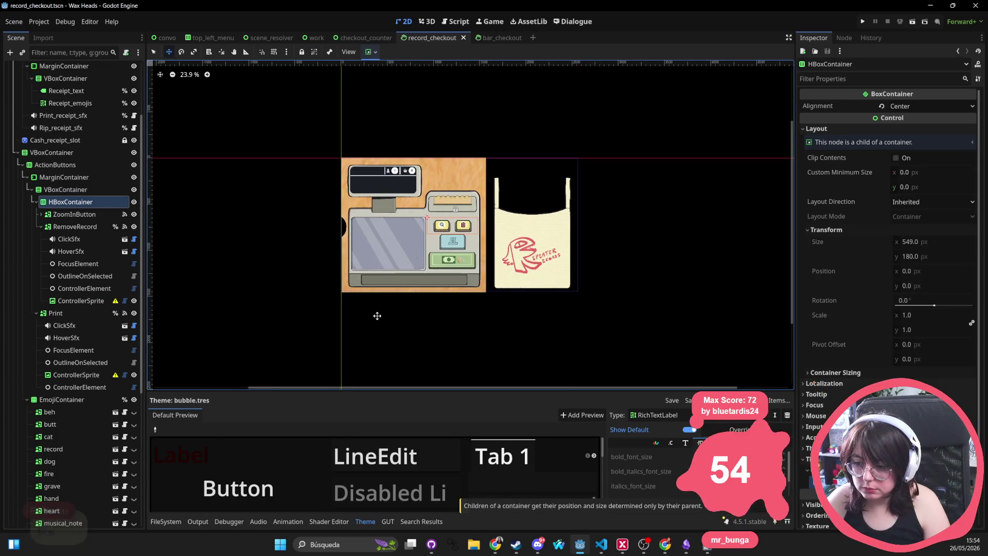
middle_click(499, 37)
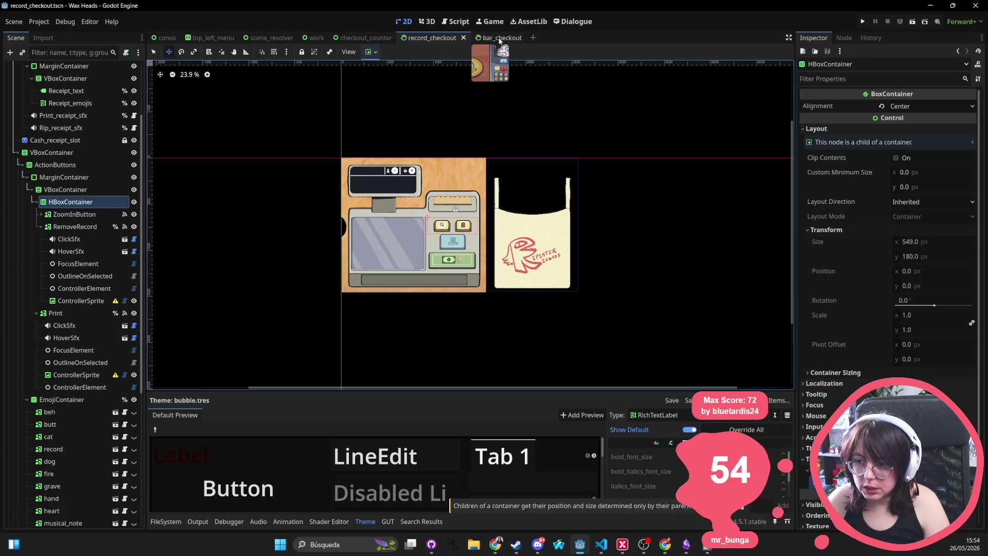
middle_click(362, 38)
middle_click(315, 38)
Close the scene_resolver, top_left_menu, convo and record_checkout scenes
middle_click(286, 38)
middle_click(223, 38)
middle_click(166, 37)
scroll(389, 241, "up", 4)
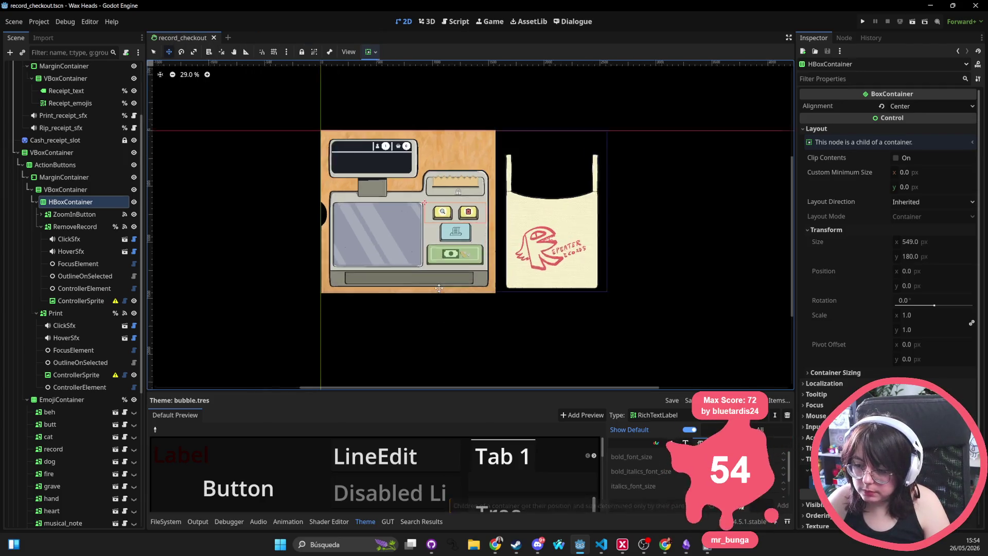
scroll(311, 192, "down", 2)
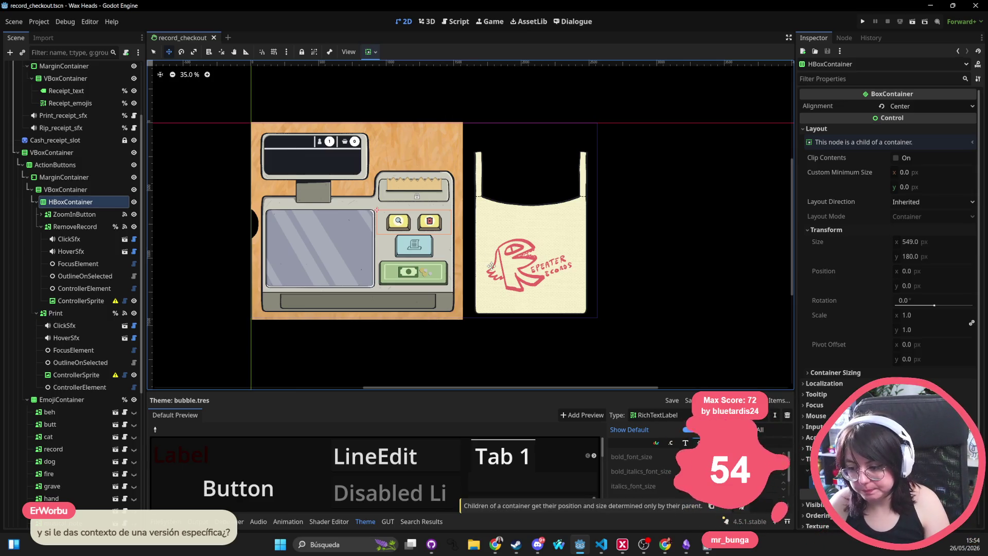
key("ctrl+shift+w")
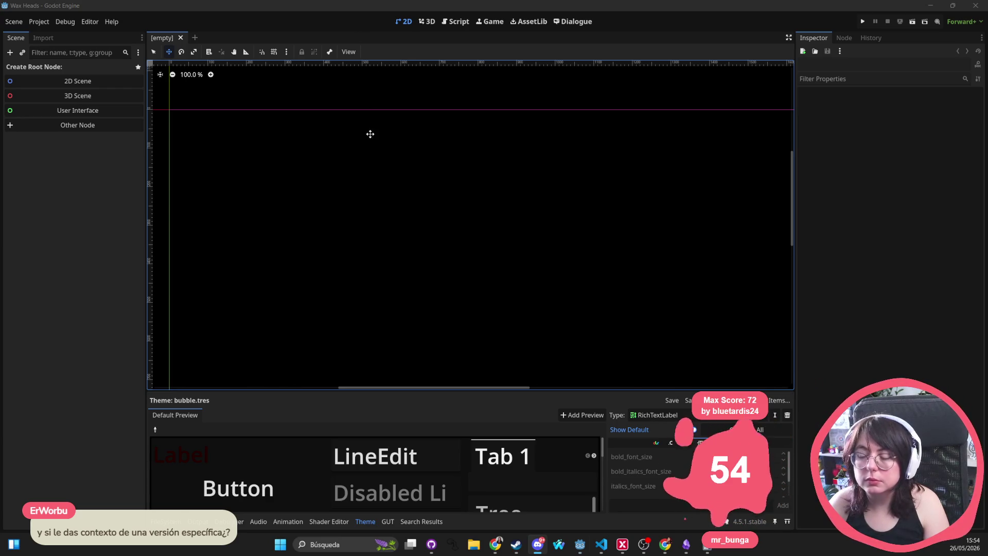
Pan the empty 2D canvas of the untitled scene
left_click_drag(371, 134, 463, 119)
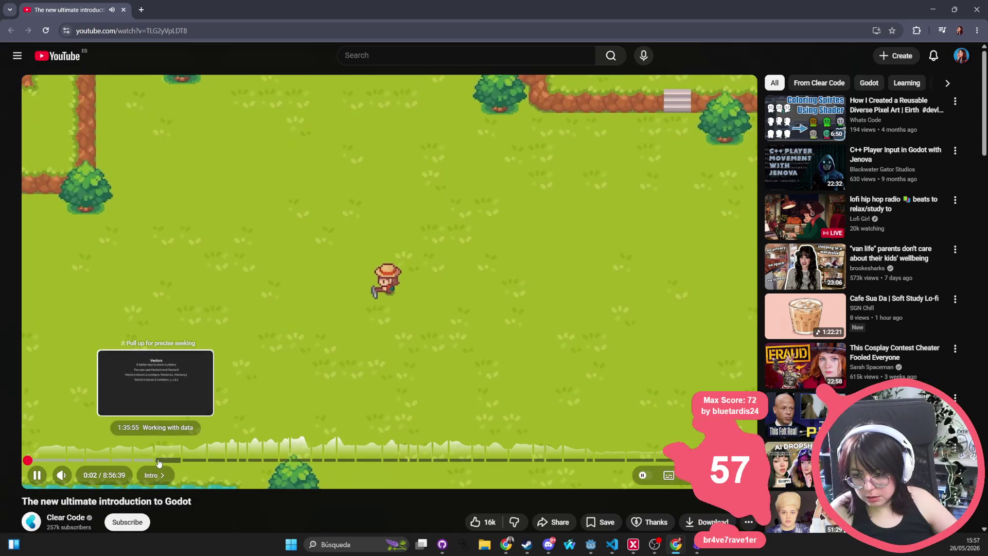
Seek the tutorial to 1:46:44, then on to about 2:35 in Getting input
left_click(169, 461)
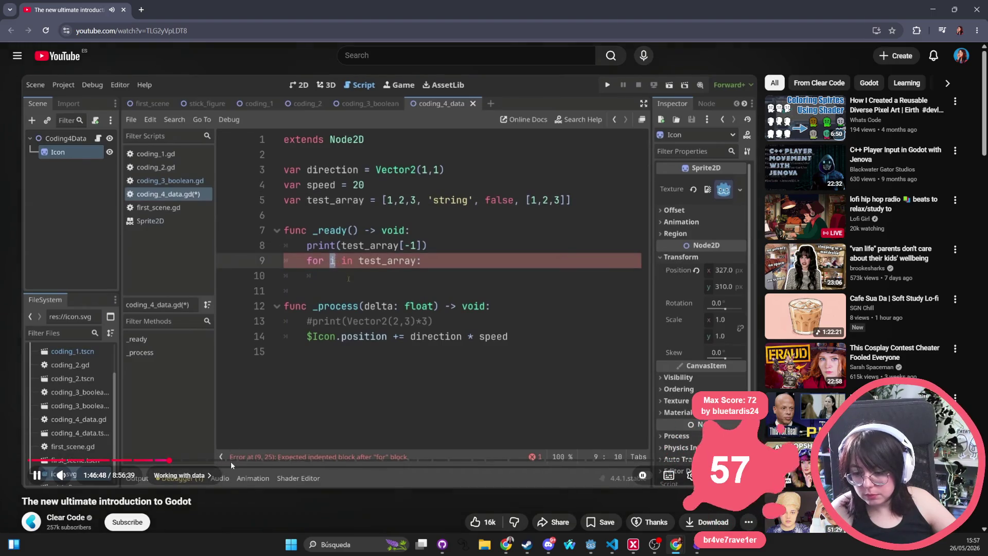
left_click(231, 461)
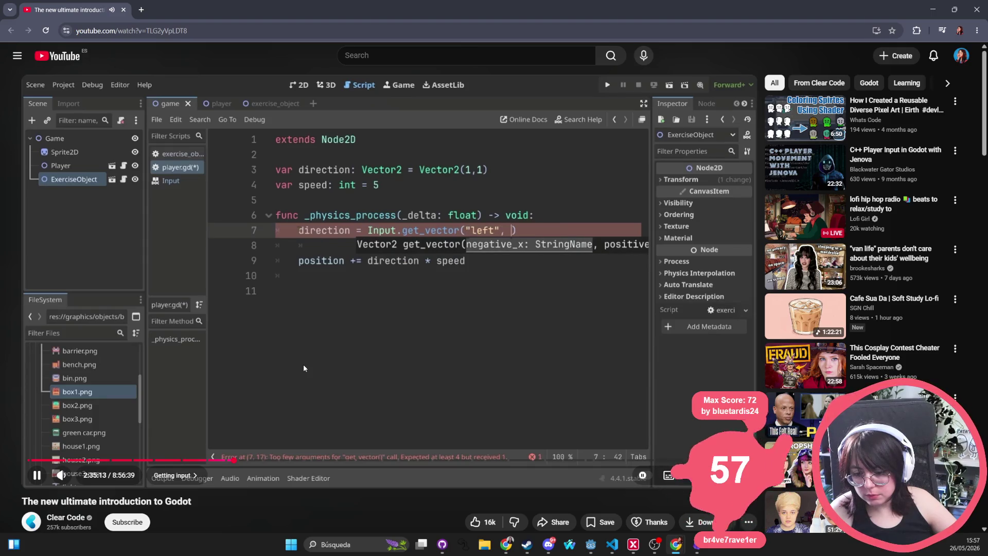
scroll(333, 338, "down", 6)
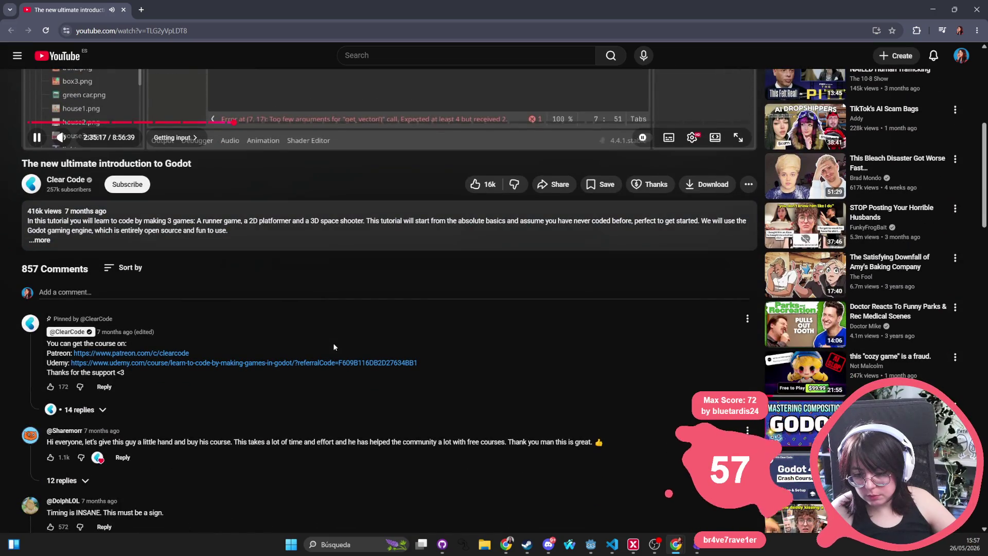
scroll(333, 343, "up", 6)
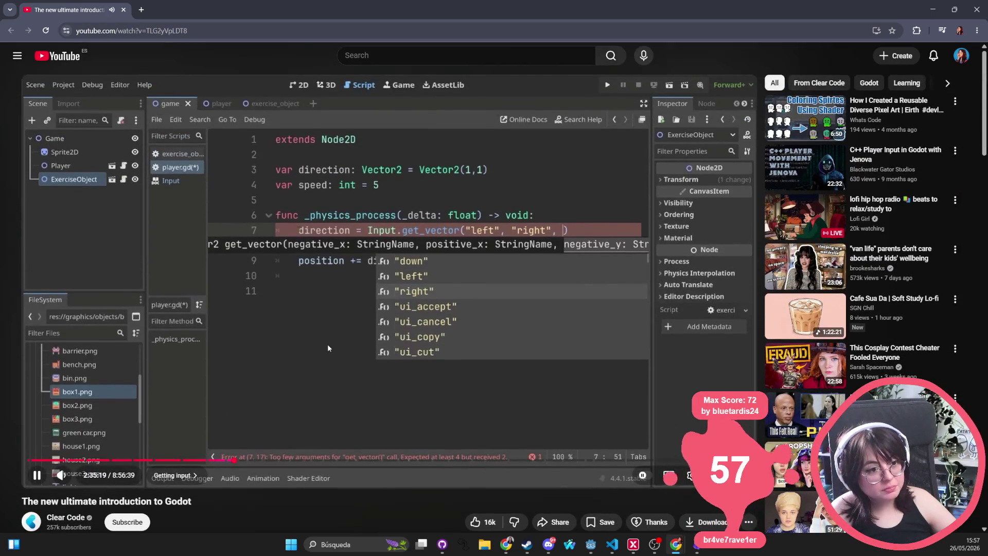